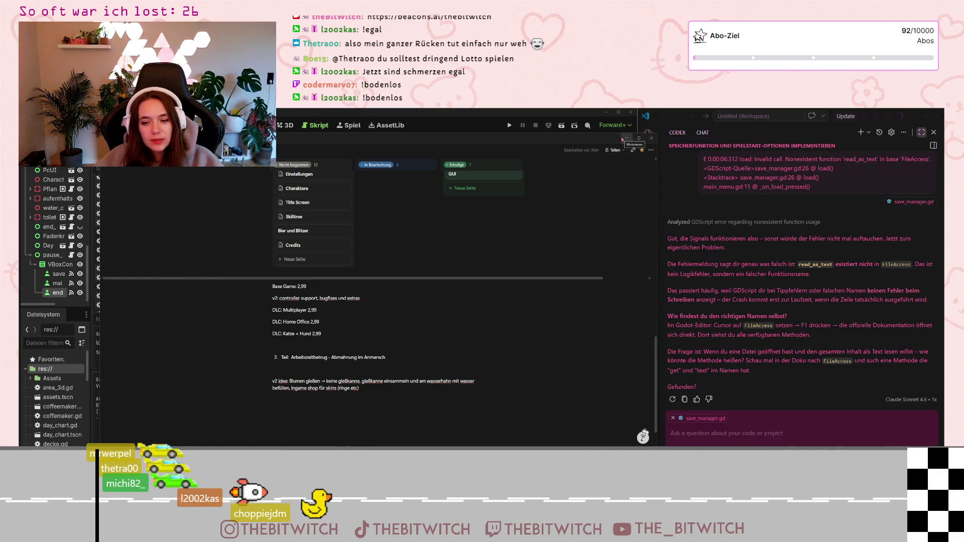
- Minimize the Notion task board window to bring the Godot editor back
left_click(626, 138)
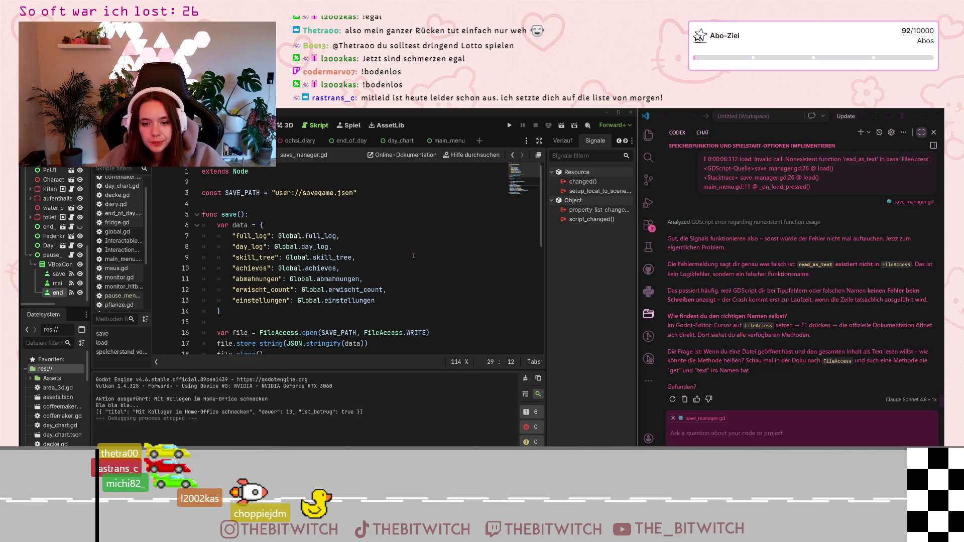
- Save save_manager.gd with Ctrl+S and run the project to its start menu
left_click(412, 257)
key("ctrl+s")
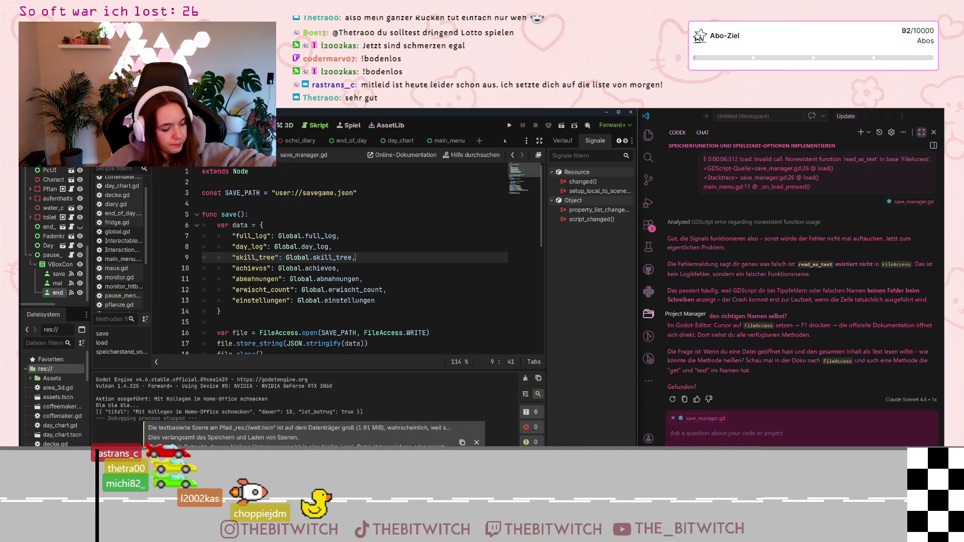
left_click(510, 126)
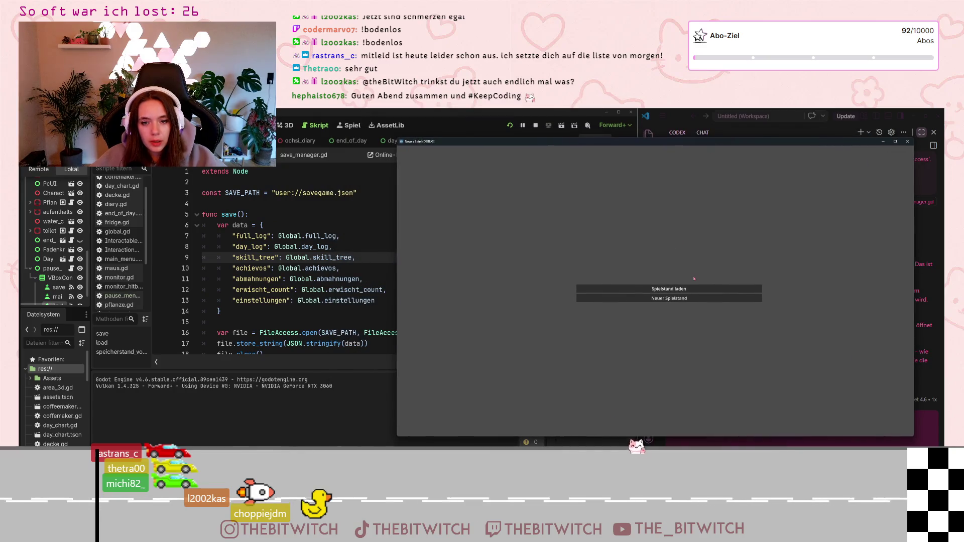
- Load the saved game via 'Spielstand laden', then stop the running game
left_click(669, 298)
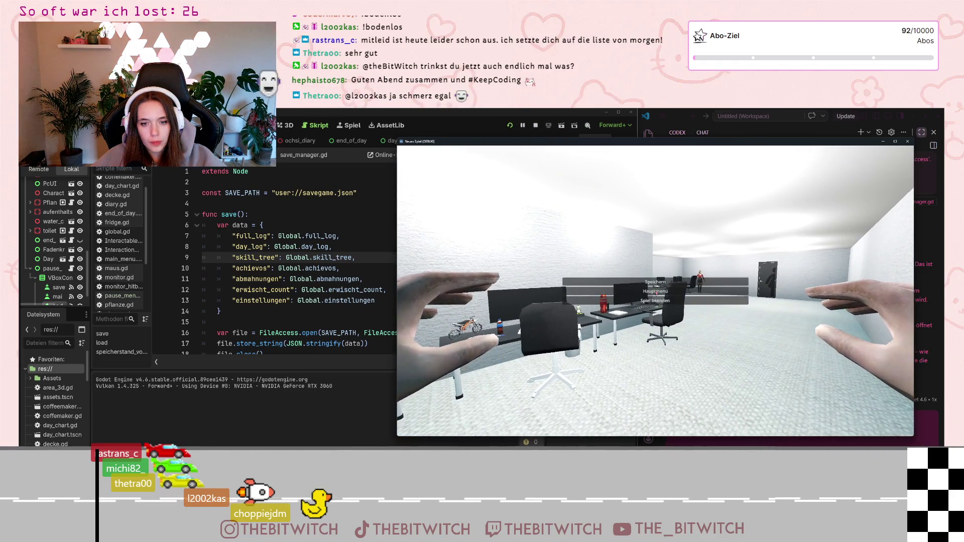
left_click(907, 141)
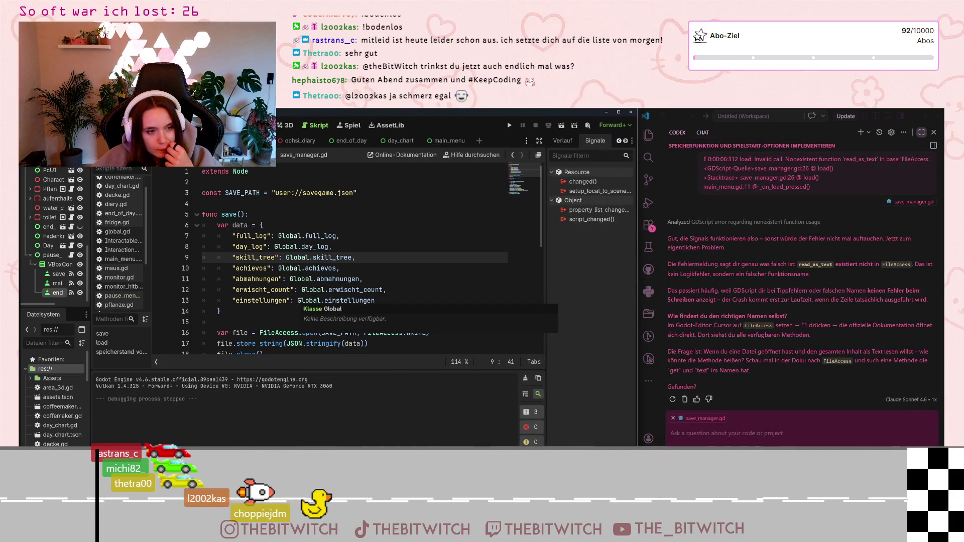
- Inspect the day_log and abmahnungen entries in save(), then switch to global.gd
left_click(303, 247)
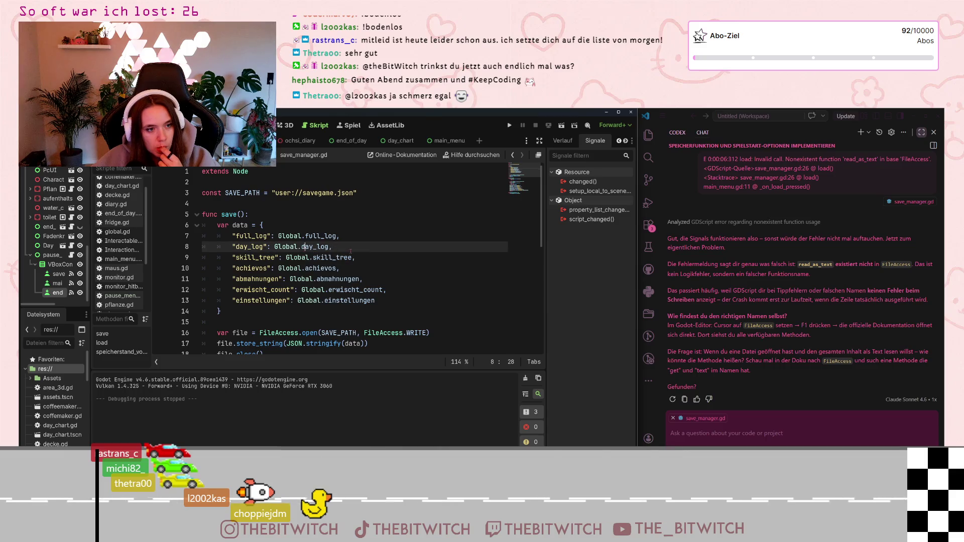
left_click_drag(302, 247, 330, 246)
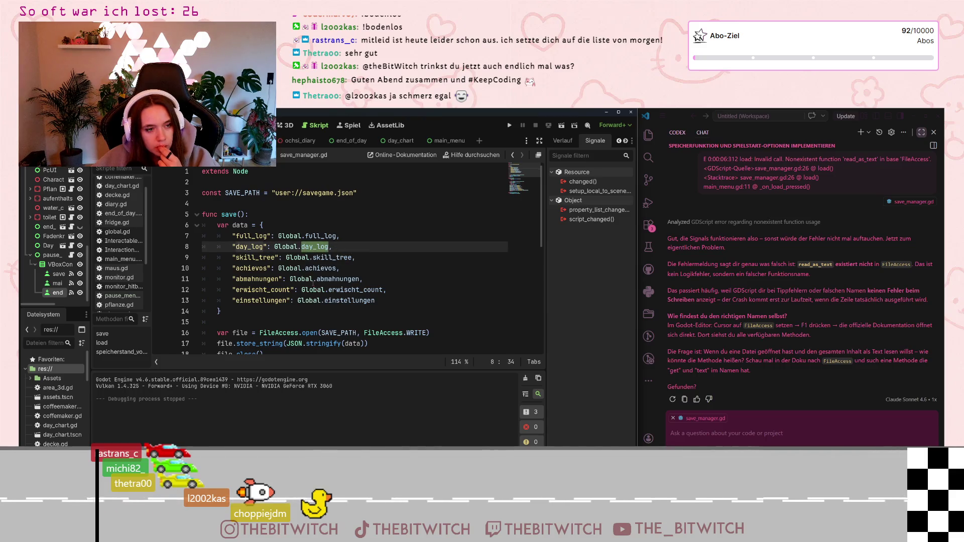
left_click(307, 279)
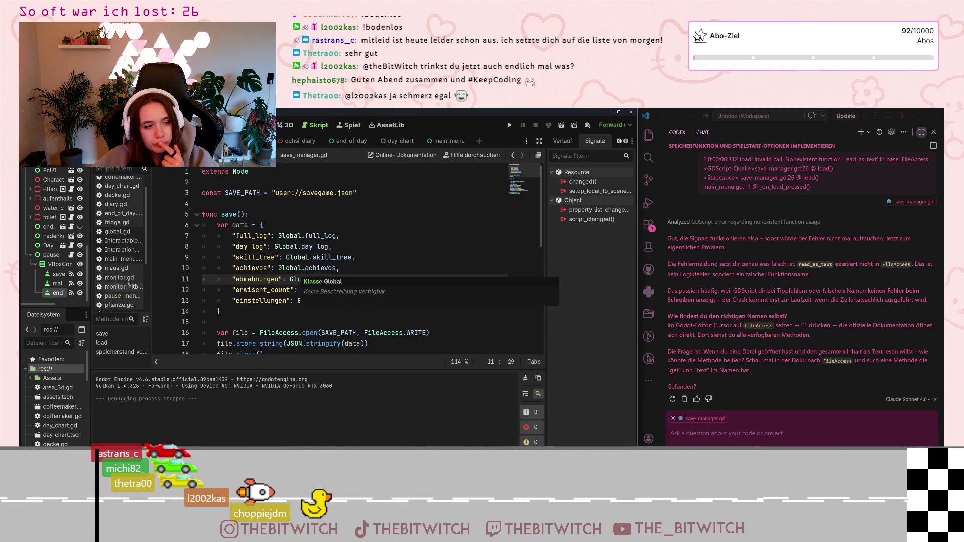
scroll(115, 242, "down", 3)
scroll(115, 243, "up", 3)
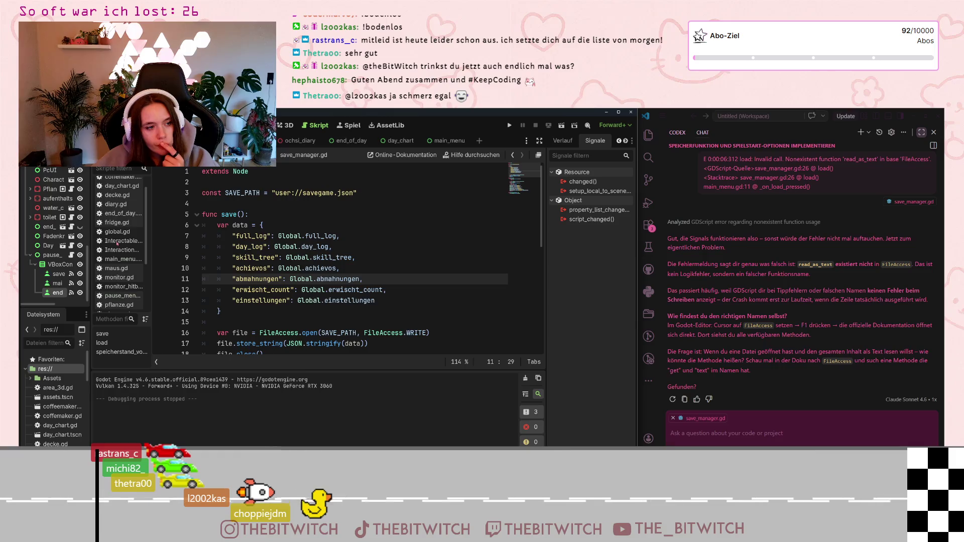
left_click(117, 231)
scroll(338, 277, "down", 8)
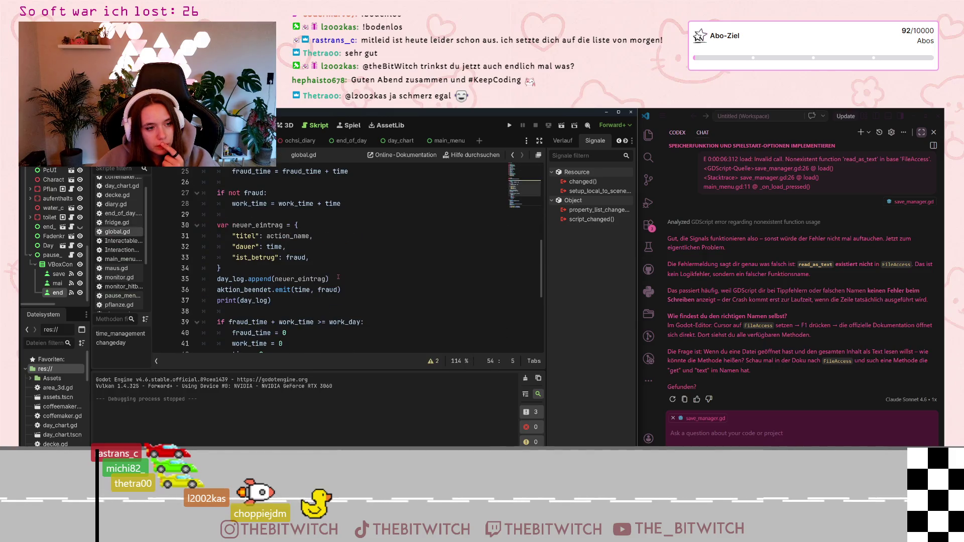
- Review global.gd's changeday function, widen the script list, and select the Day node
scroll(338, 276, "down", 5)
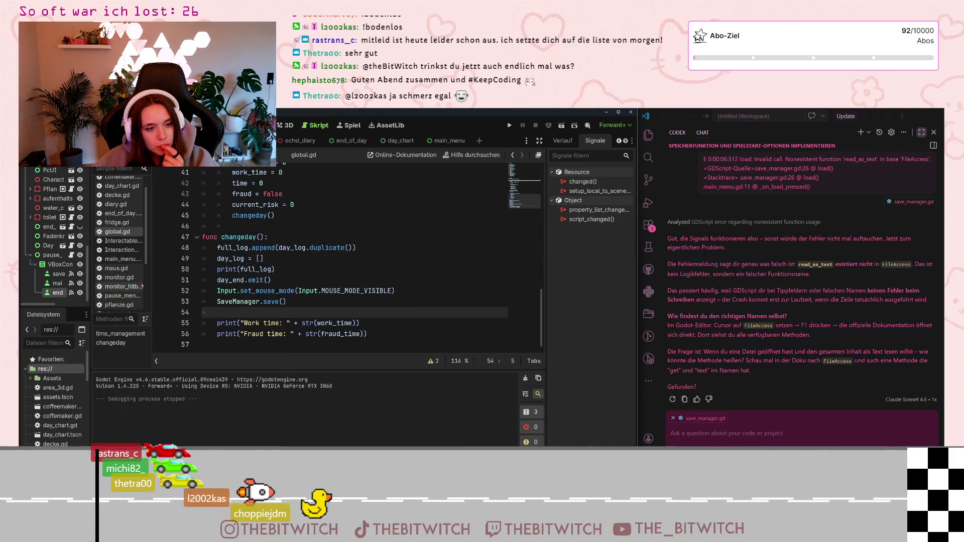
scroll(142, 286, "down", 3)
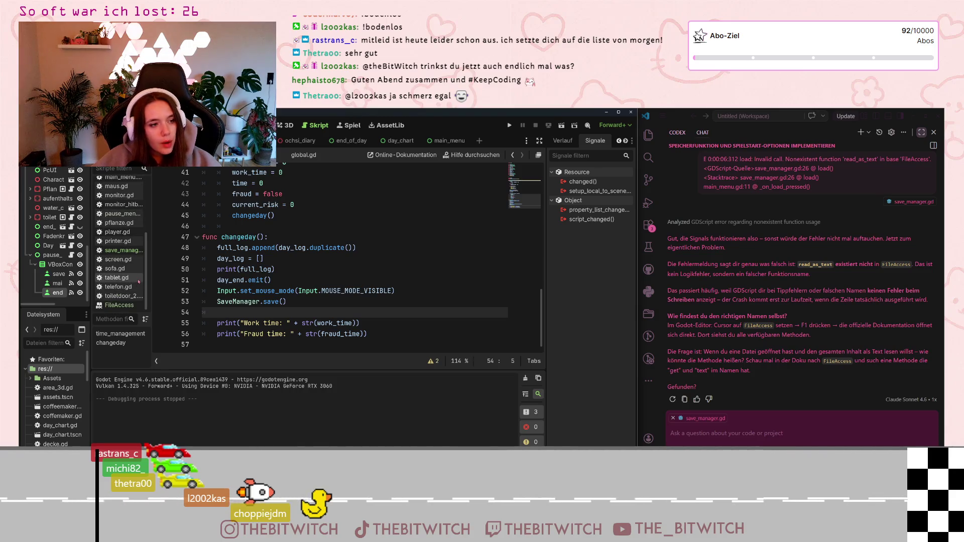
scroll(131, 282, "up", 3)
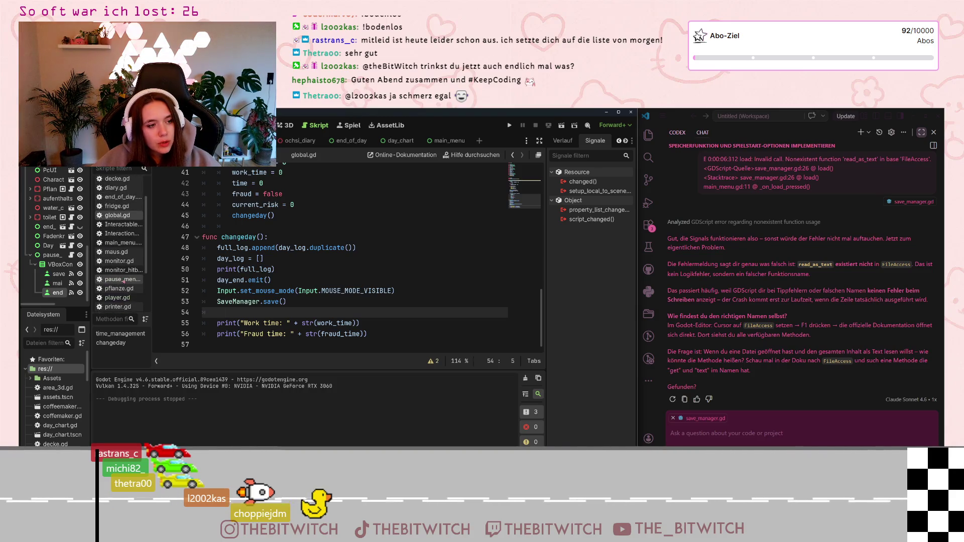
scroll(123, 281, "up", 2)
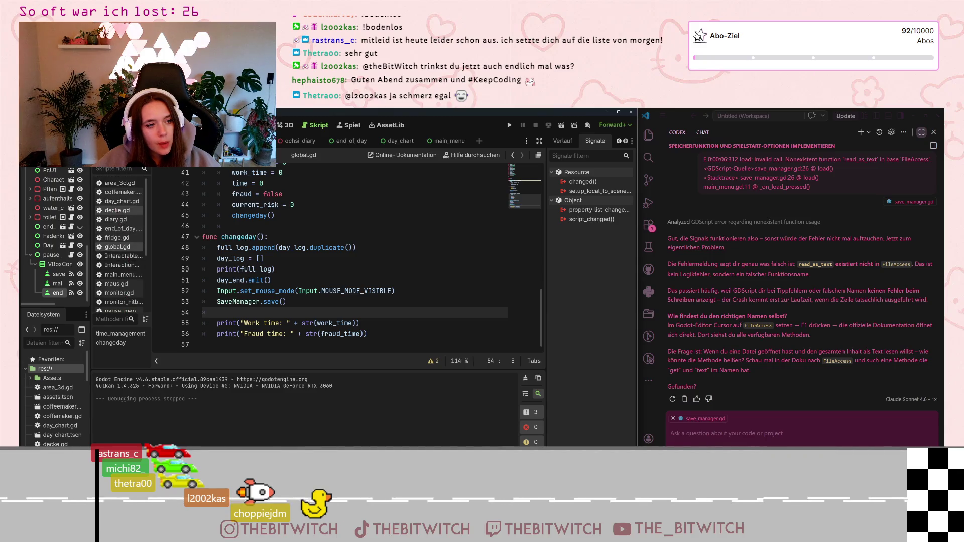
left_click_drag(151, 226, 170, 226)
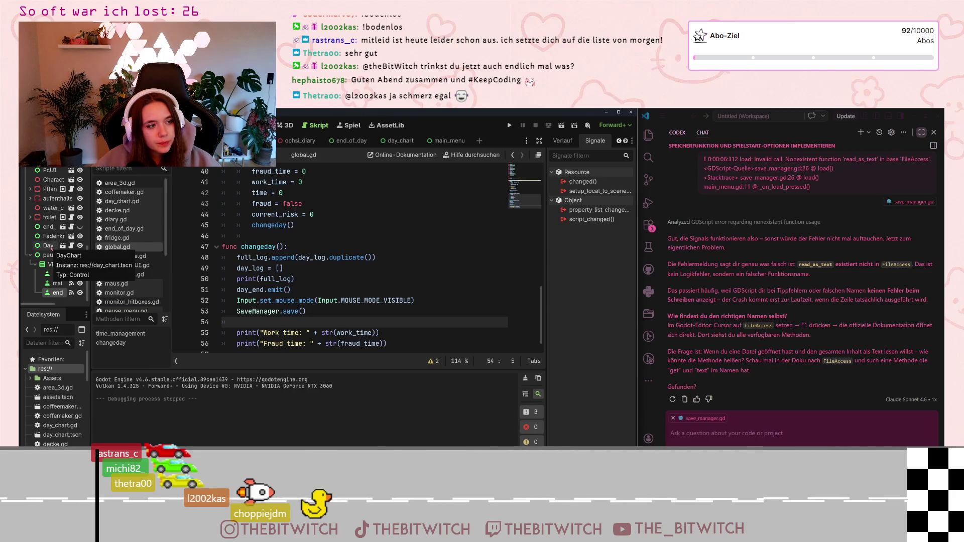
left_click(52, 246)
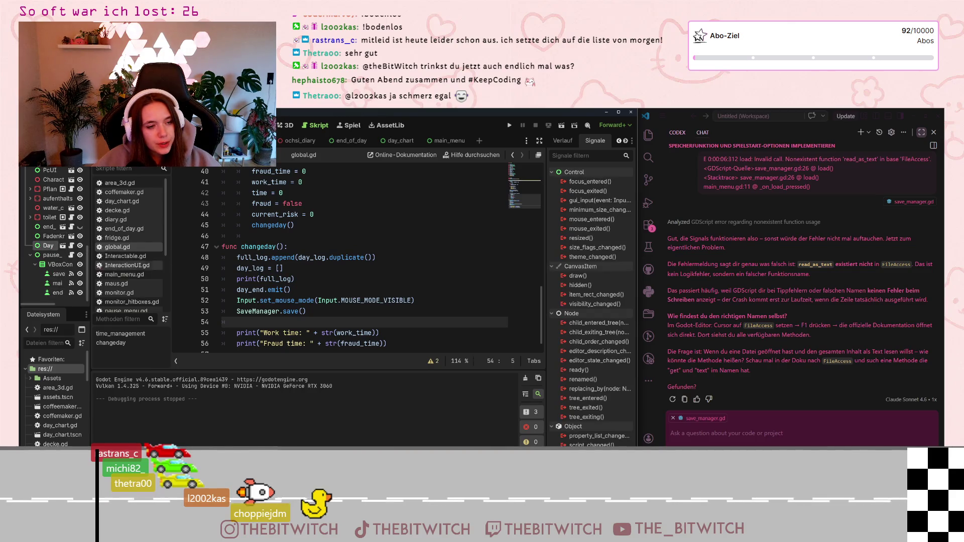
- Open day_chart.gd and read its signal and pie-segment drawing code, focusing on _draw() at line 31
left_click(120, 201)
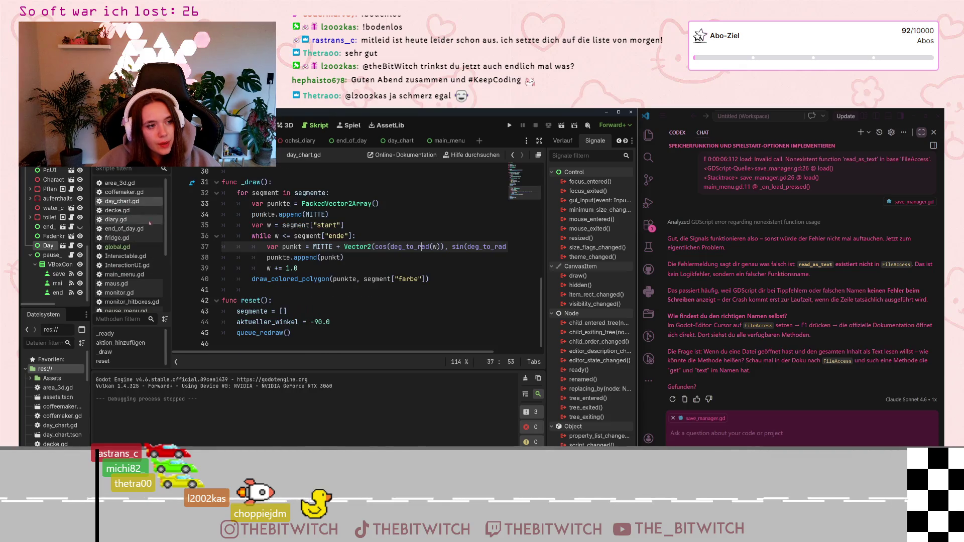
scroll(286, 234, "up", 9)
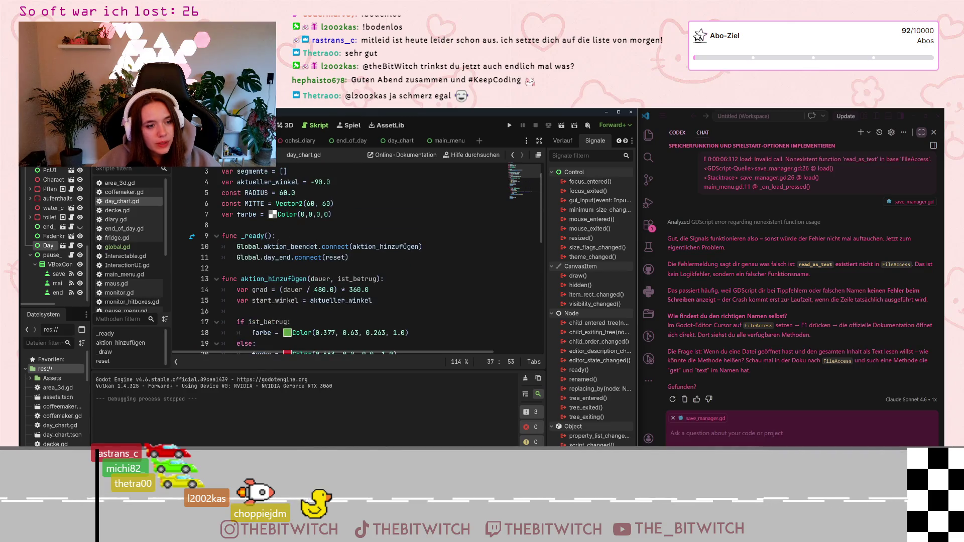
scroll(271, 245, "down", 2)
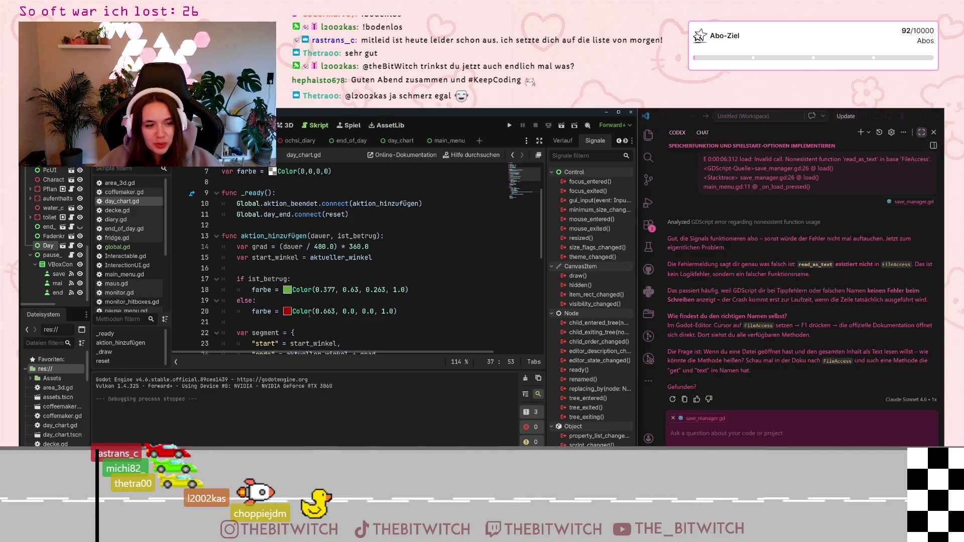
scroll(309, 315, "down", 5)
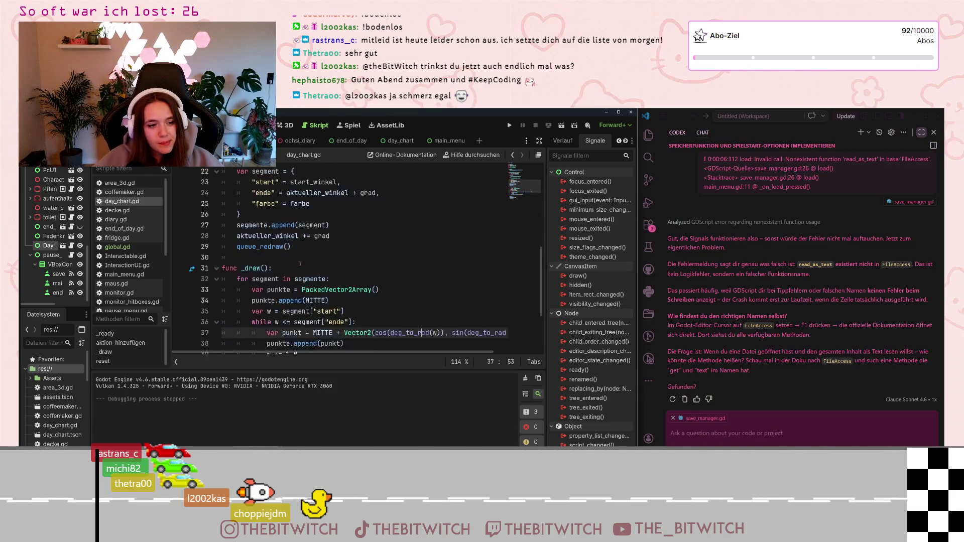
scroll(300, 264, "down", 1)
left_click(308, 233)
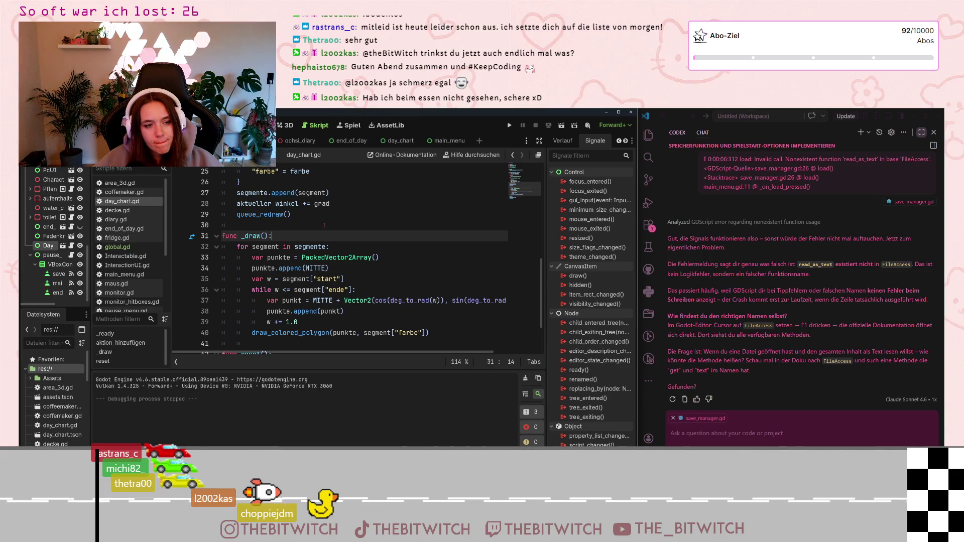
scroll(324, 226, "up", 4)
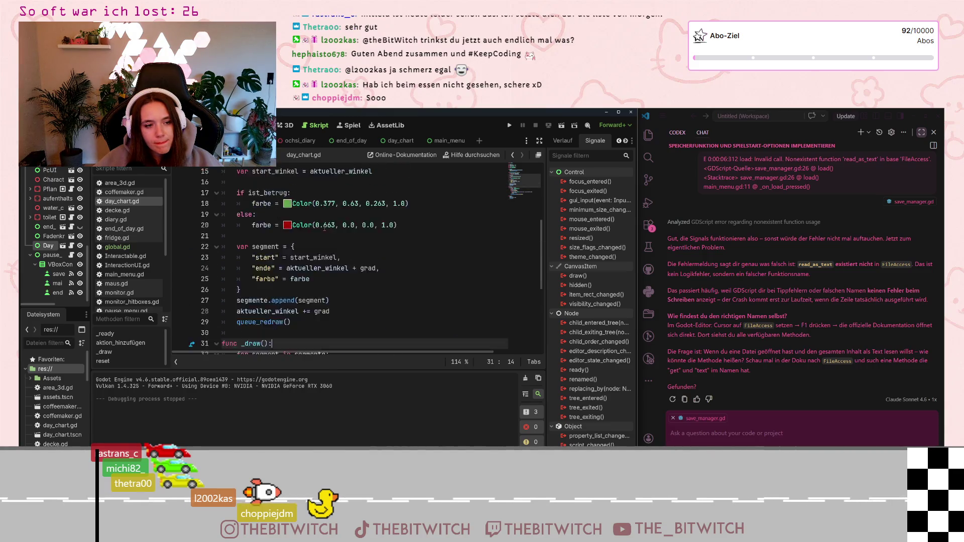
scroll(324, 228, "up", 5)
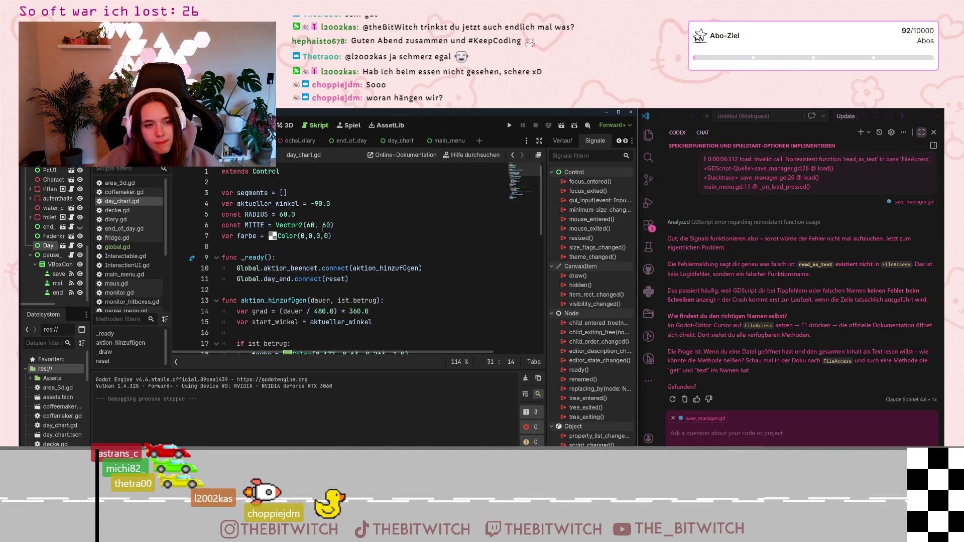
- Review day_chart.gd's code around the "ende" entry on line 24
mouse_move(282, 267)
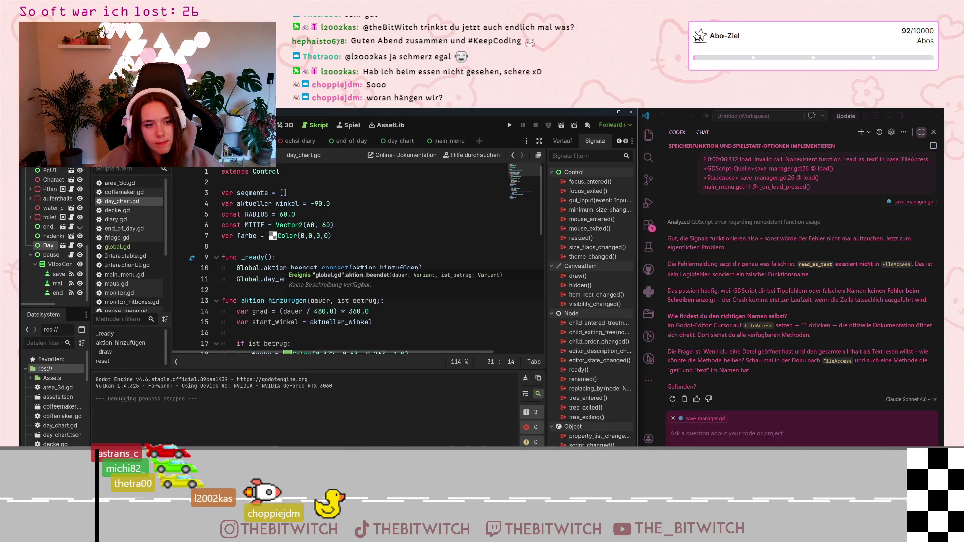
scroll(344, 312, "down", 2)
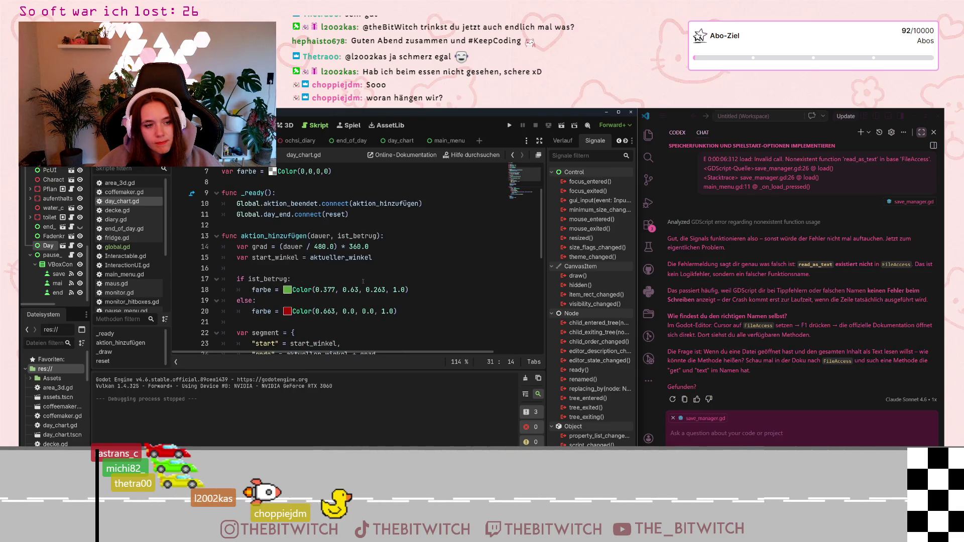
scroll(259, 247, "down", 3)
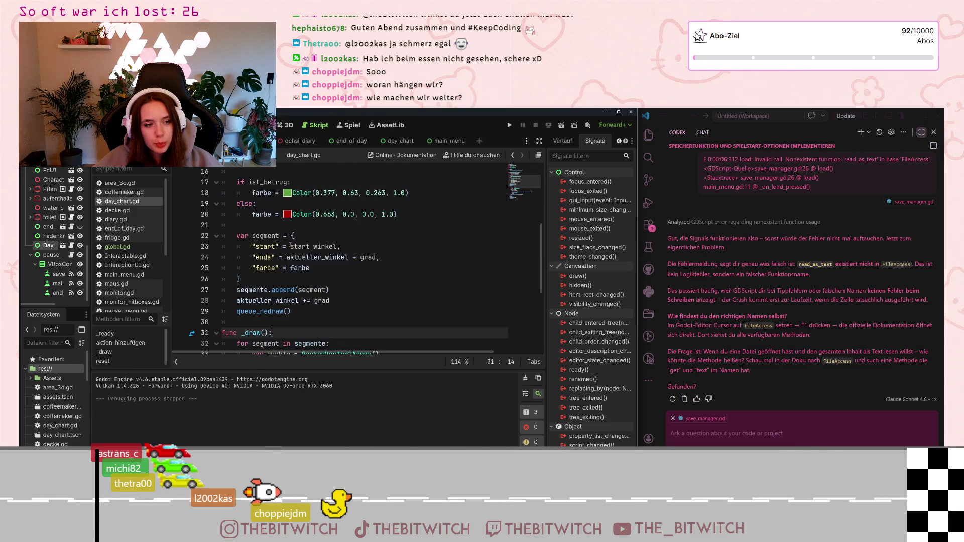
mouse_move(254, 291)
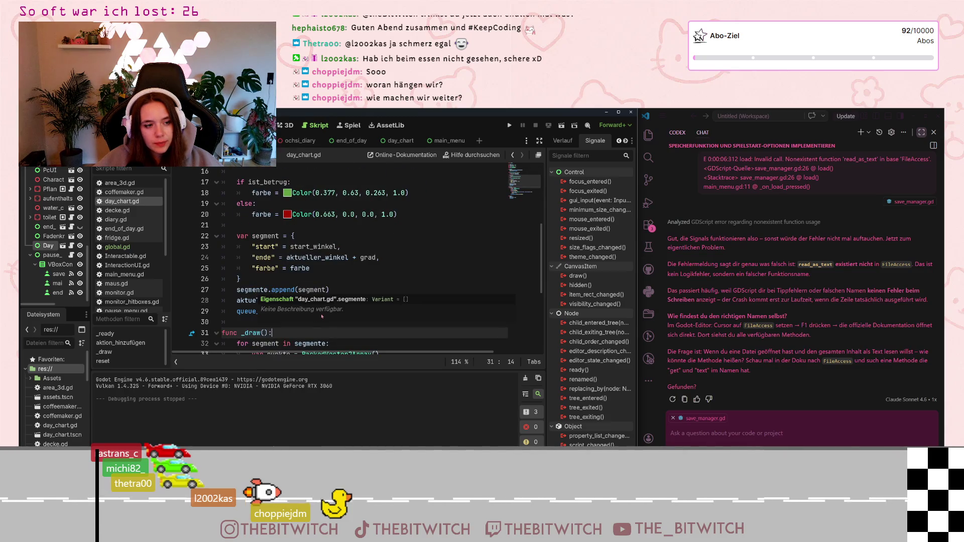
left_click(430, 261)
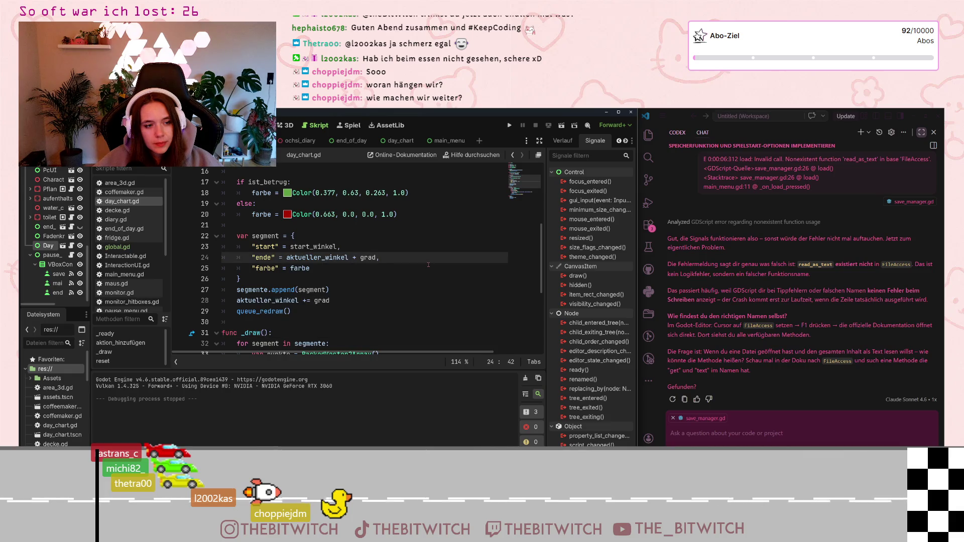
scroll(428, 265, "down", 3)
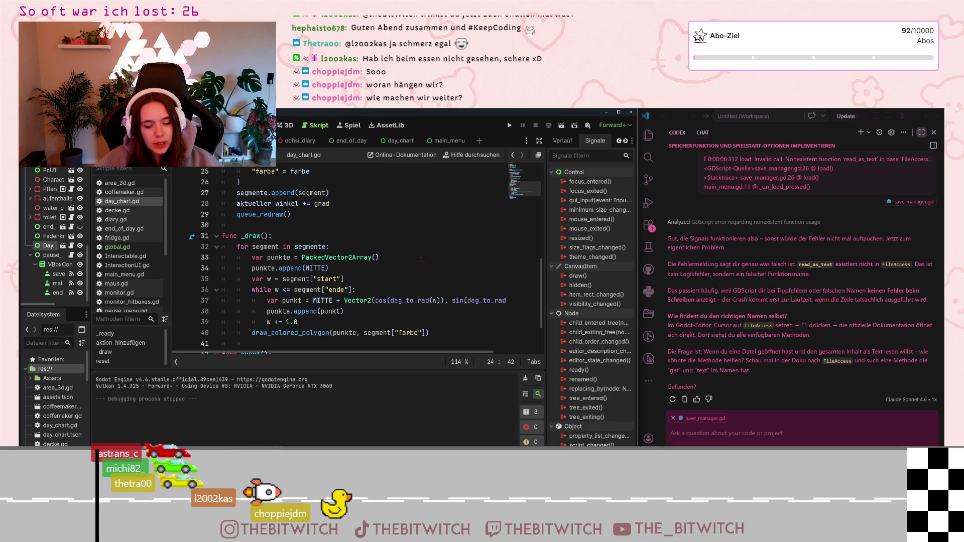
scroll(421, 259, "up", 3)
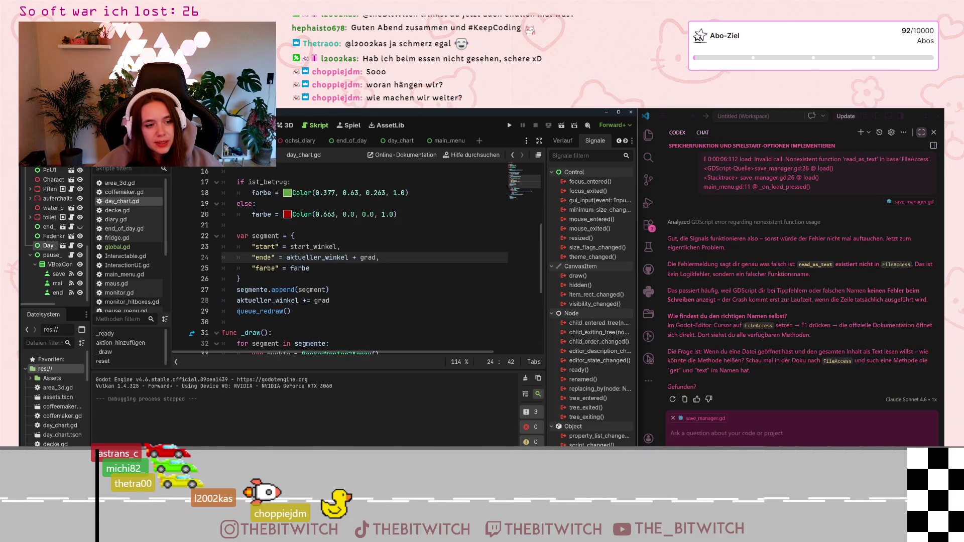
scroll(255, 274, "up", 5)
scroll(255, 274, "down", 4)
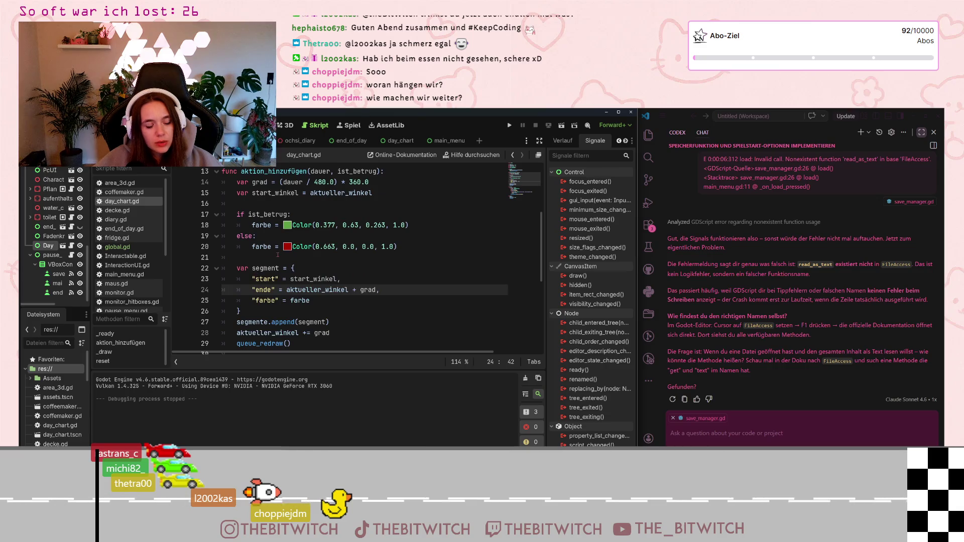
scroll(276, 255, "up", 1)
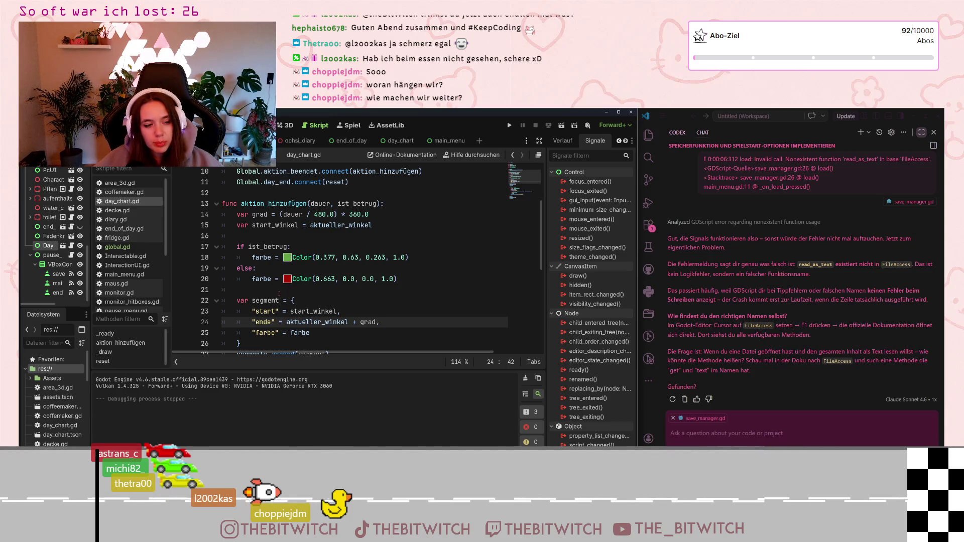
- Examine the segmente = [] line in reset(), then open save_manager.gd
scroll(274, 301, "down", 5)
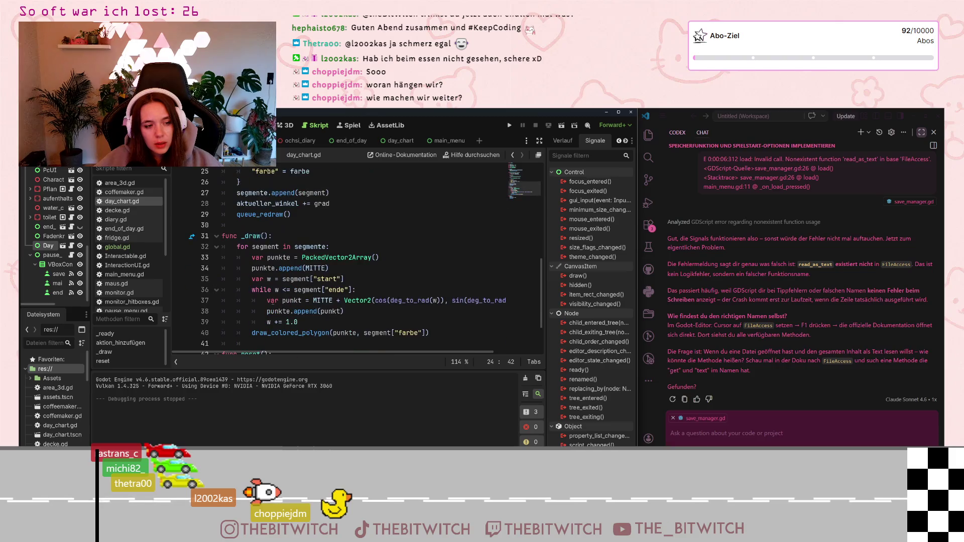
scroll(275, 301, "down", 2)
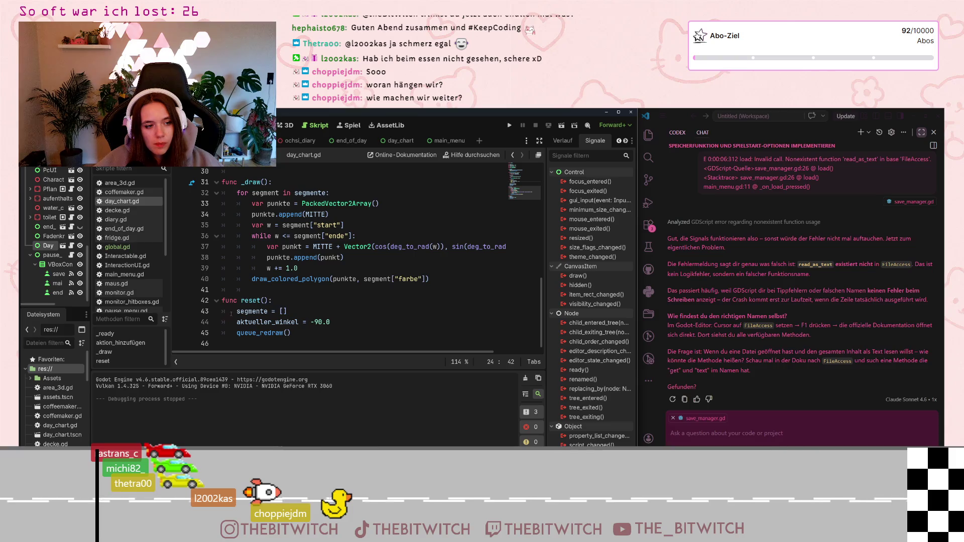
left_click_drag(236, 312, 288, 312)
left_click(289, 312)
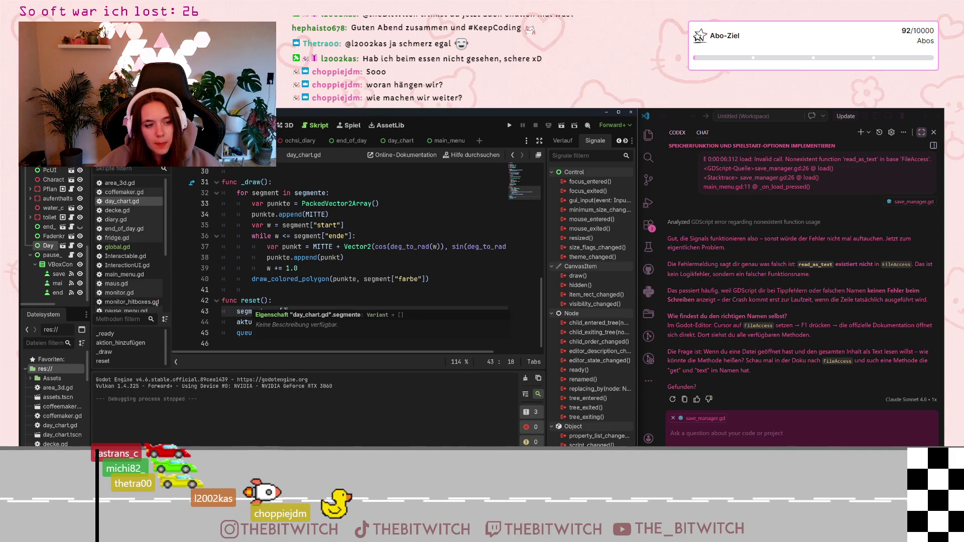
scroll(125, 271, "down", 3)
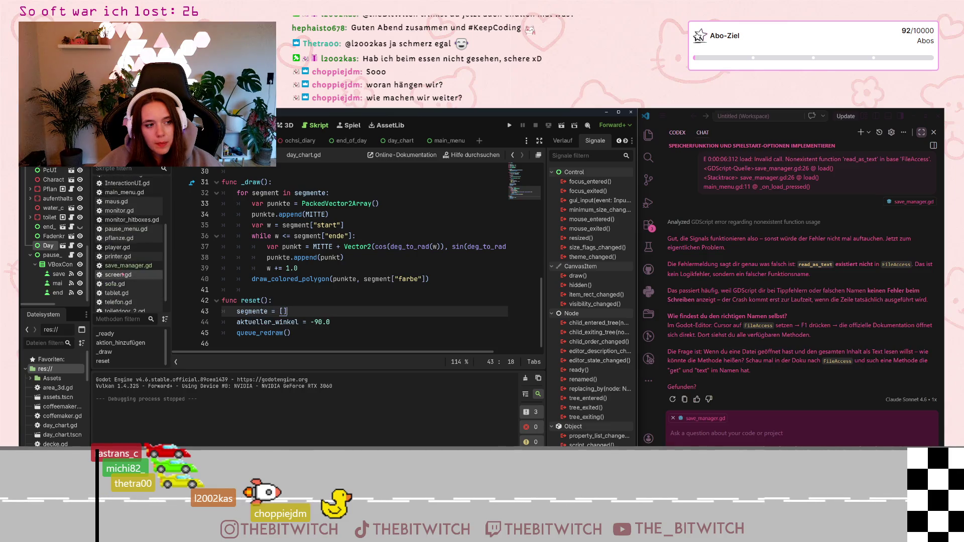
left_click(128, 265)
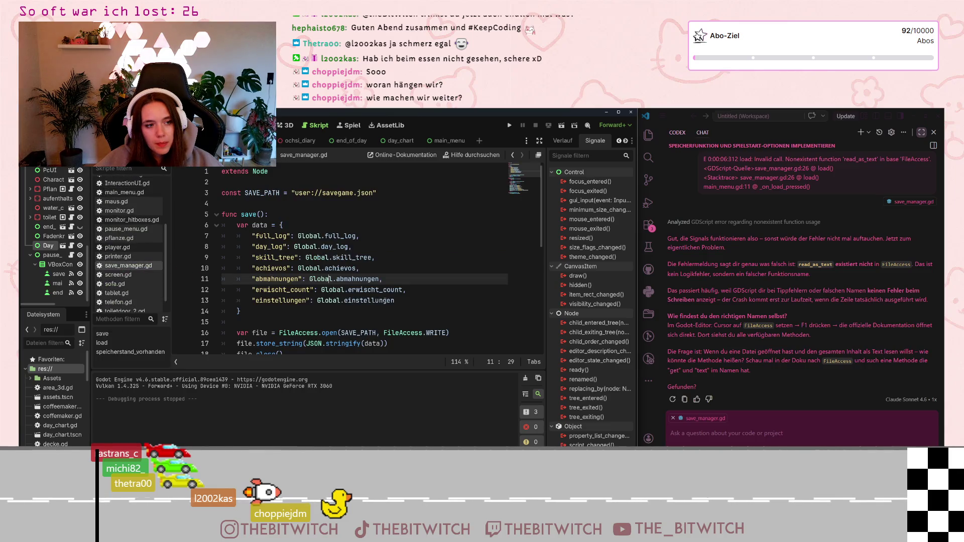
left_click(400, 301)
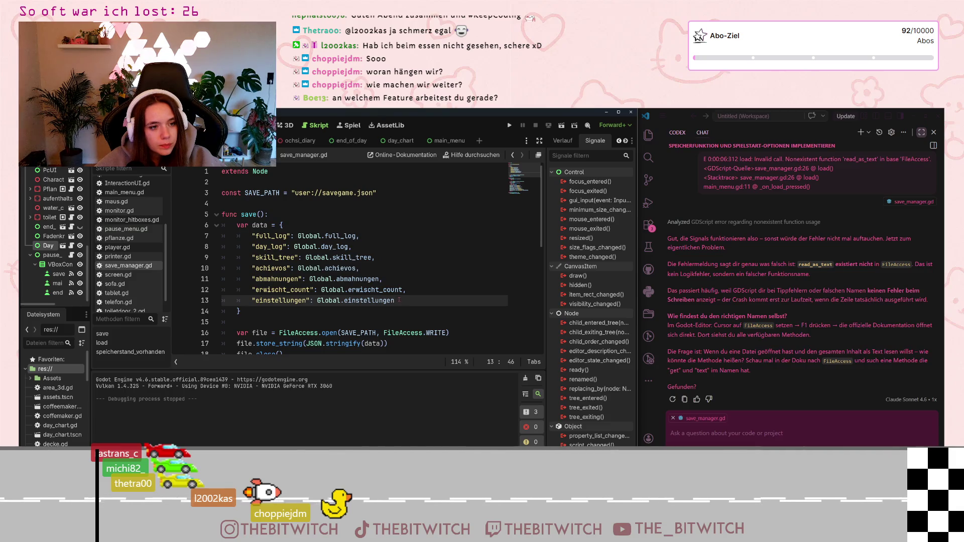
scroll(399, 299, "down", 2)
scroll(399, 296, "up", 2)
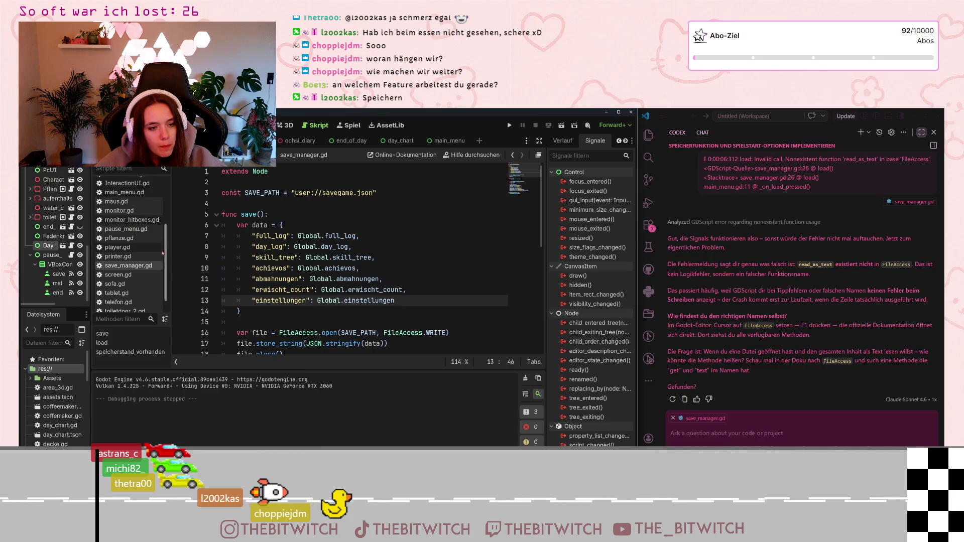
scroll(119, 284, "down", 1)
scroll(123, 268, "up", 3)
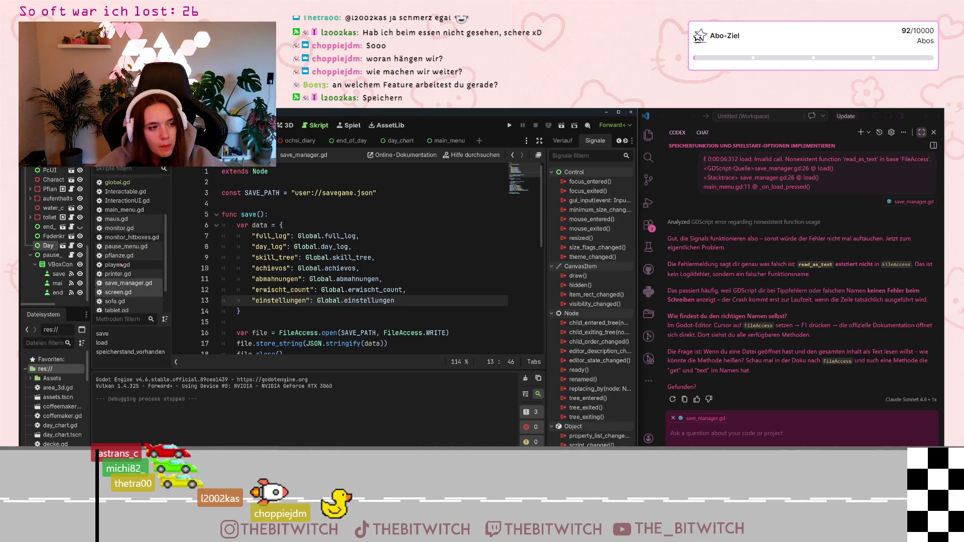
scroll(123, 266, "up", 2)
- Review global.gd's day_log, full_log and einstellungen declarations, then run the game to test loading
left_click(117, 231)
scroll(262, 249, "up", 8)
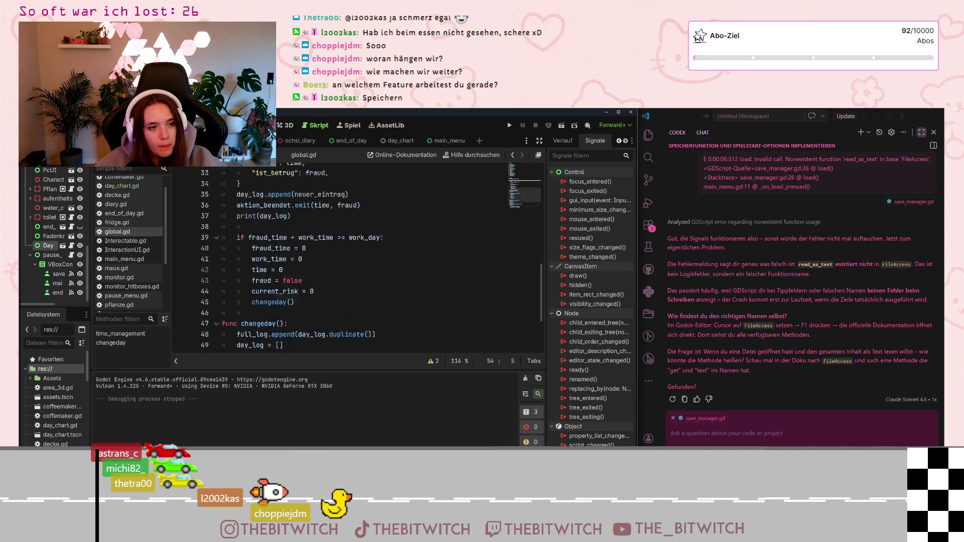
scroll(262, 249, "up", 2)
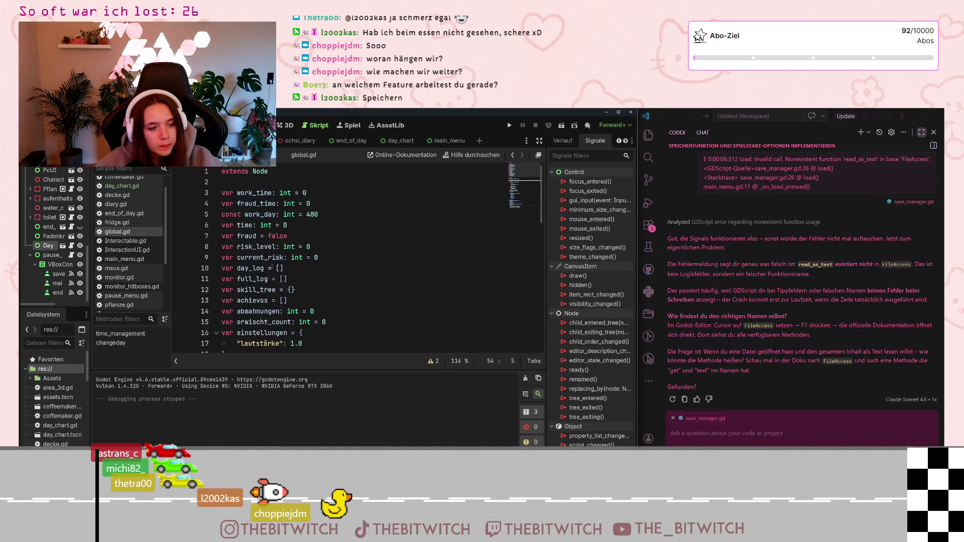
scroll(272, 268, "down", 7)
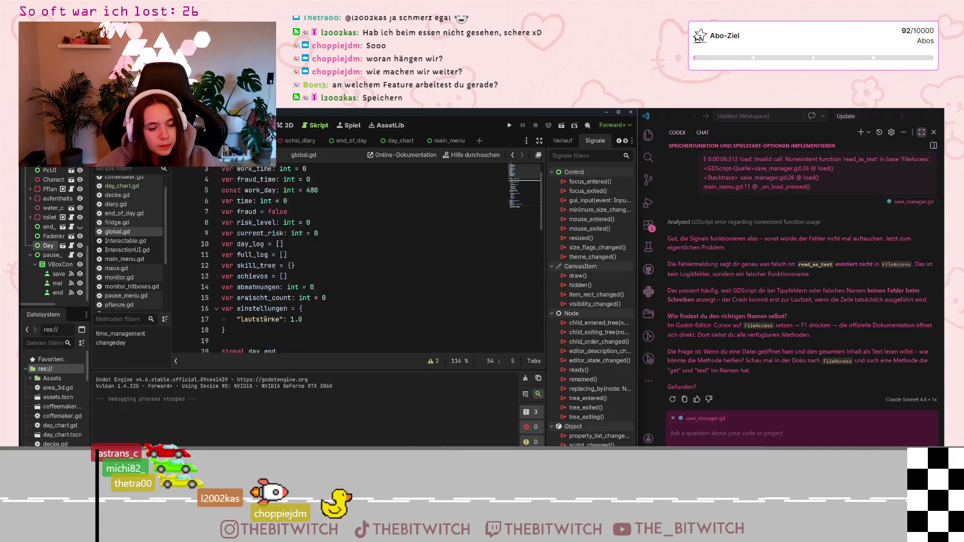
scroll(276, 269, "up", 6)
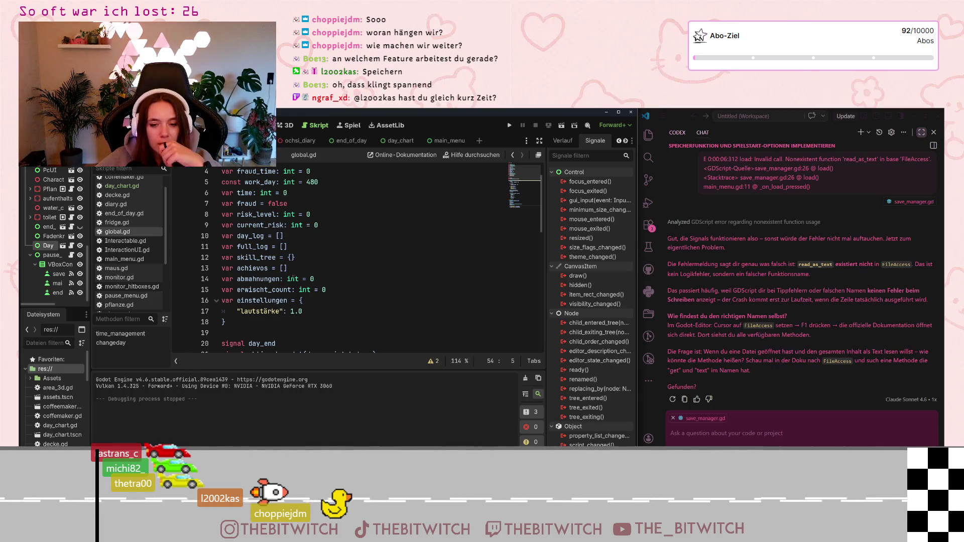
left_click(509, 125)
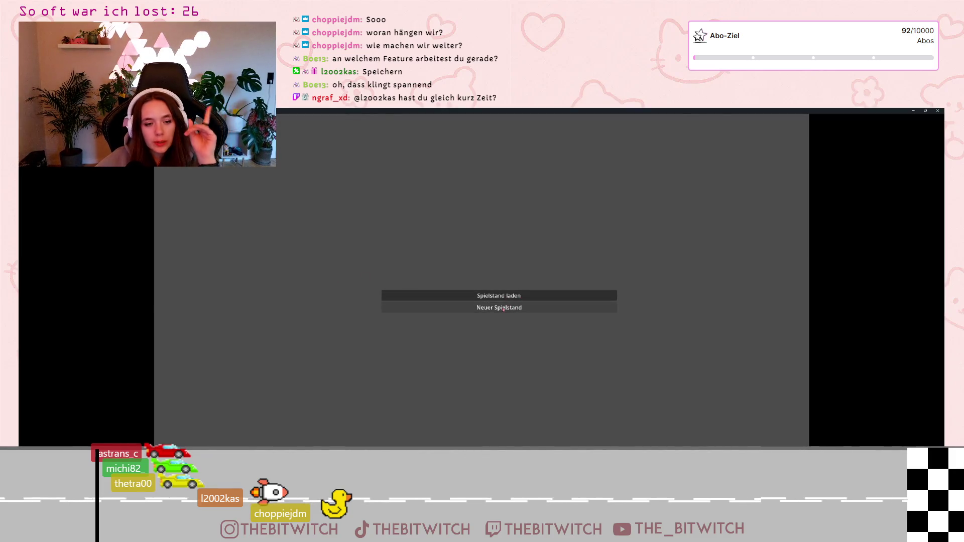
left_click(497, 296)
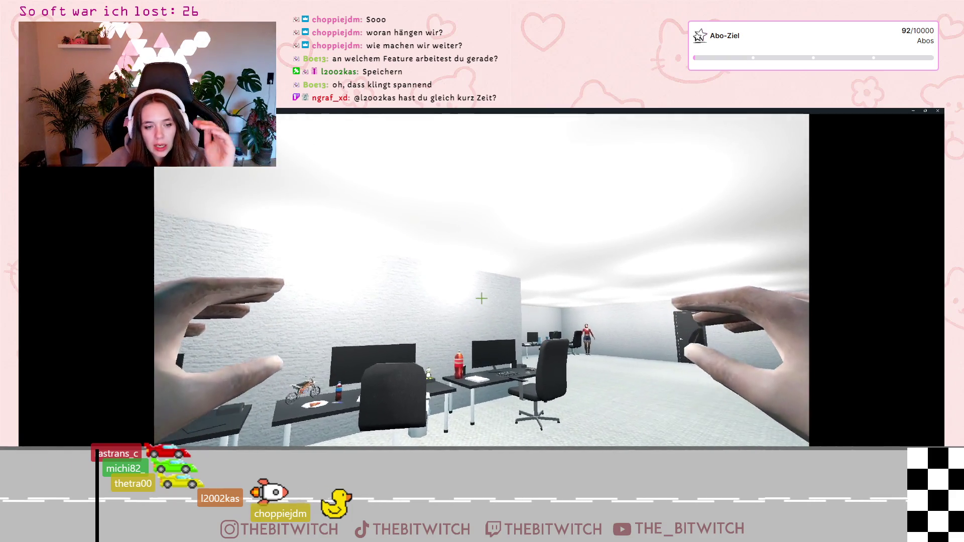
key("Escape")
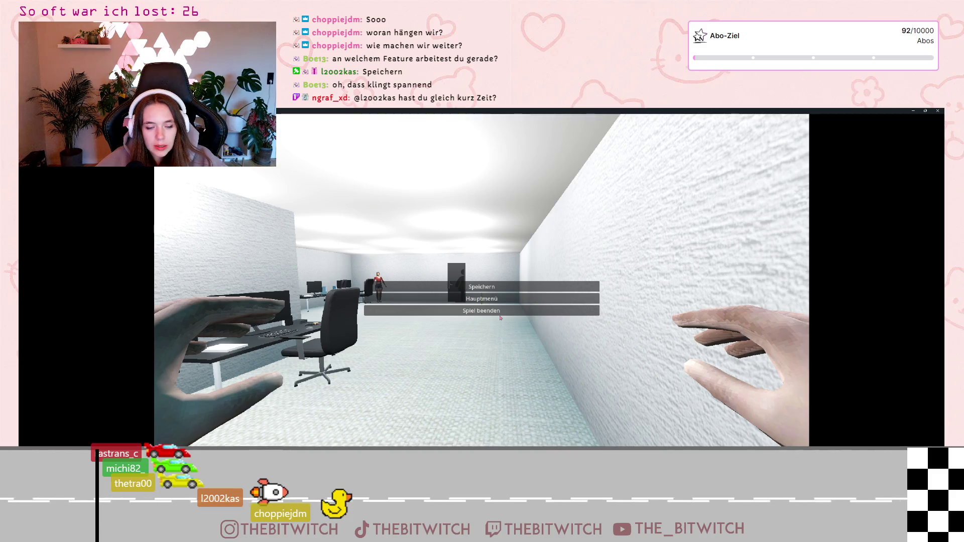
left_click(937, 112)
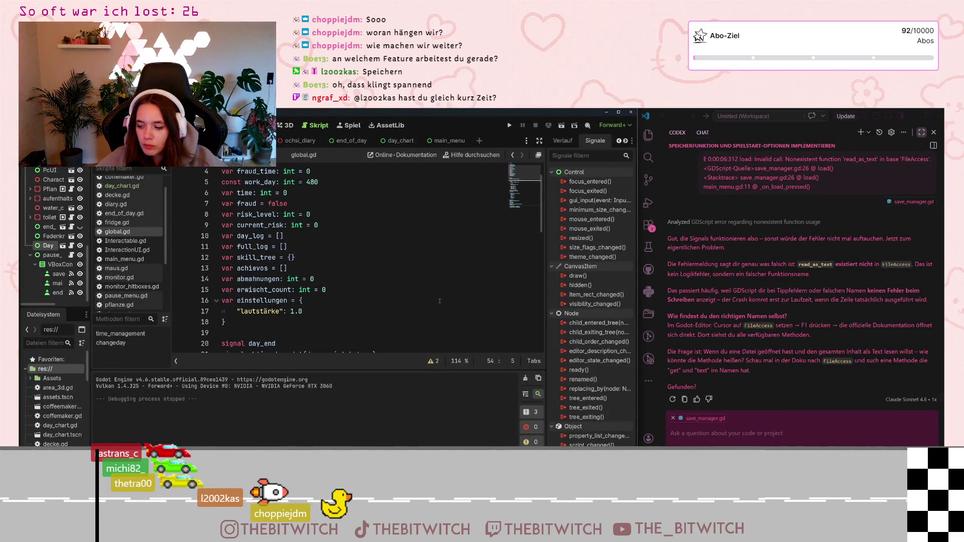
- Read global.gd's time_management and changeday functions, then view save_manager.gd's save() dictionary
scroll(264, 286, "down", 4)
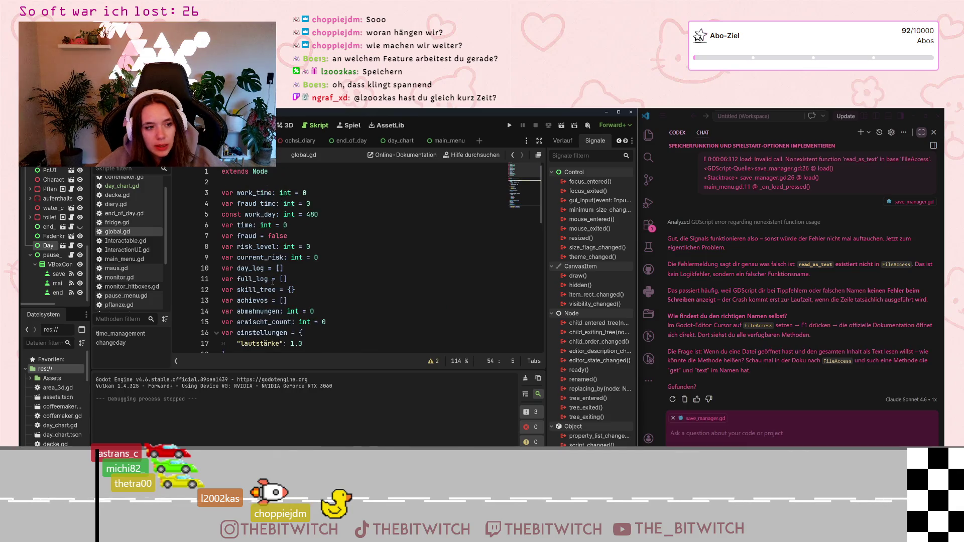
scroll(267, 280, "down", 2)
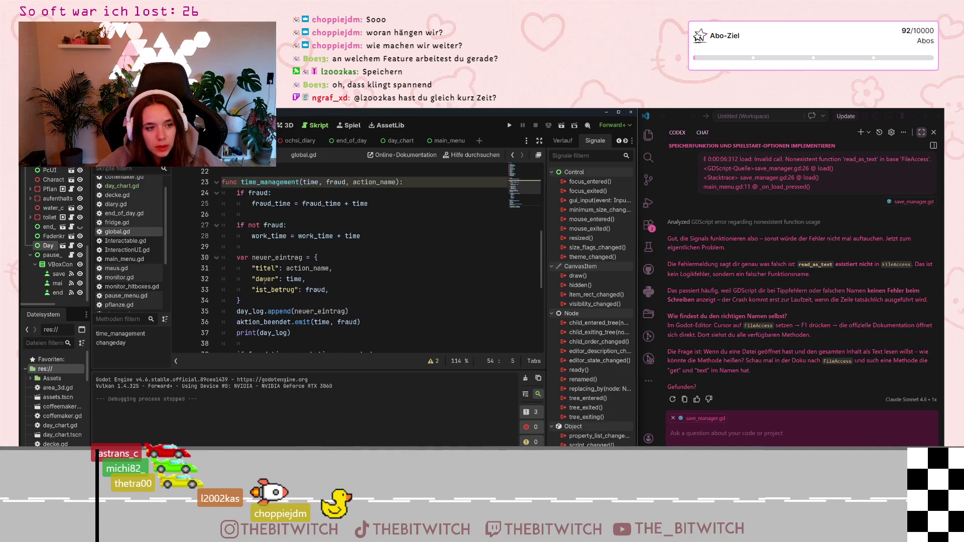
scroll(264, 281, "down", 4)
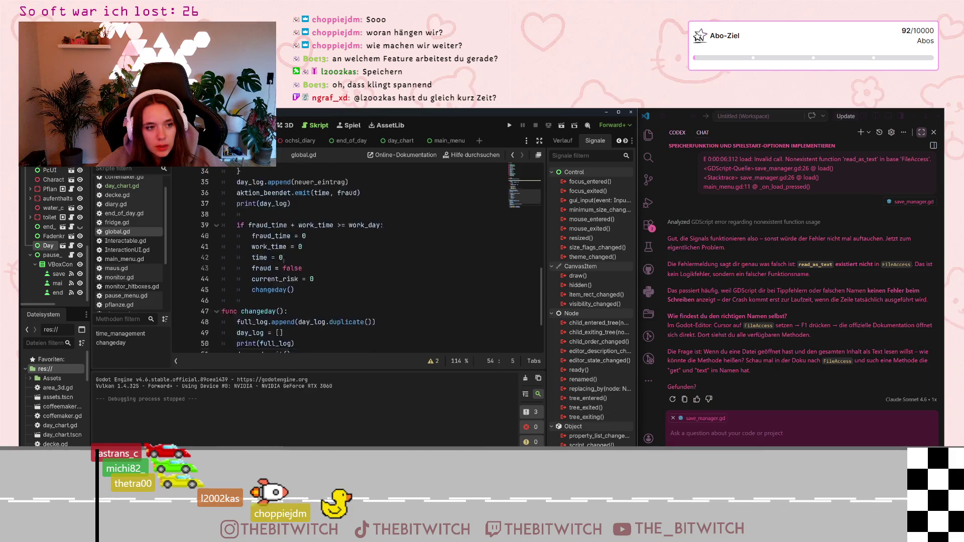
scroll(284, 259, "down", 3)
scroll(291, 261, "up", 14)
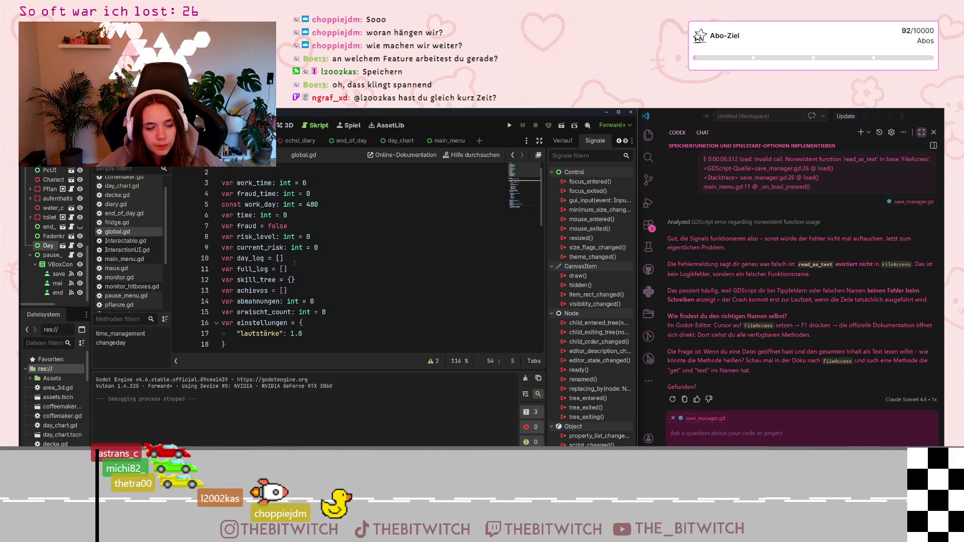
scroll(294, 264, "up", 1)
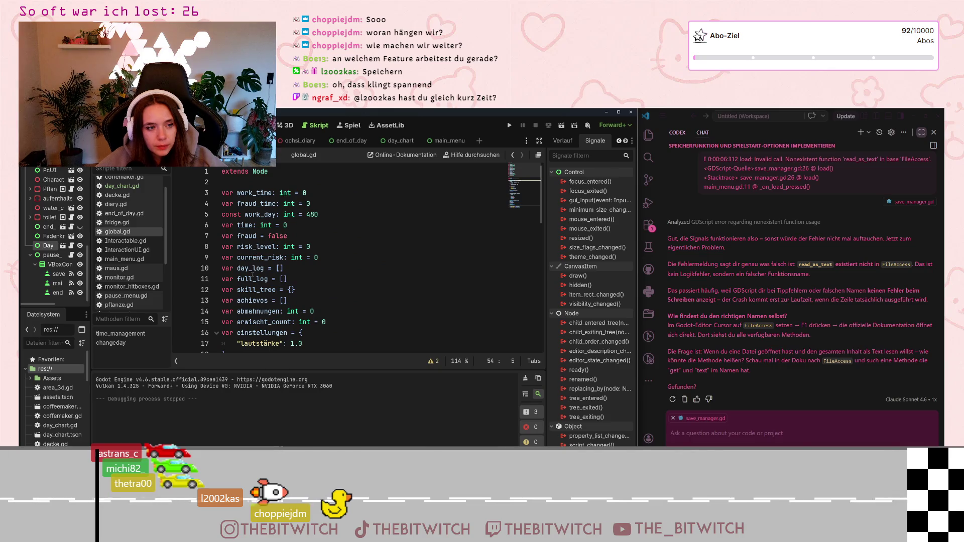
scroll(257, 269, "down", 5)
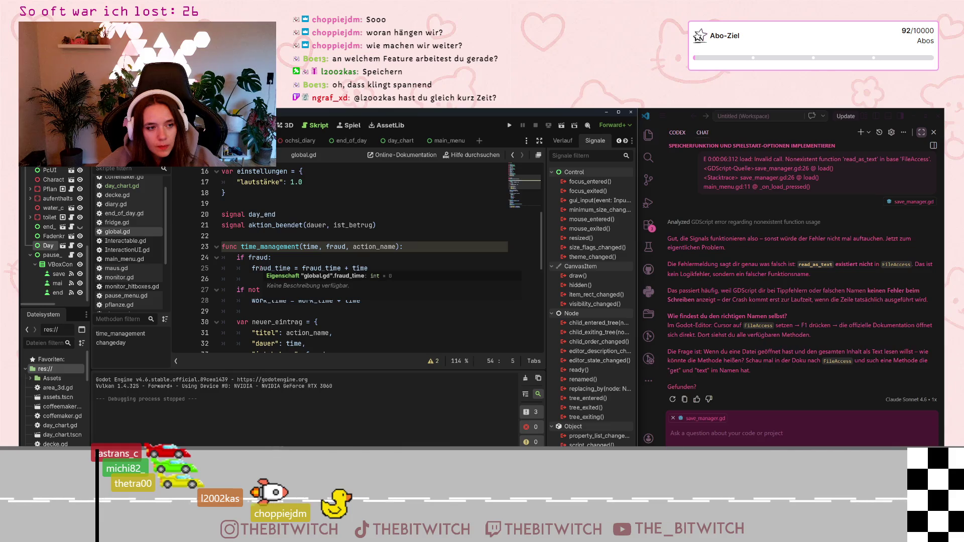
scroll(261, 267, "down", 1)
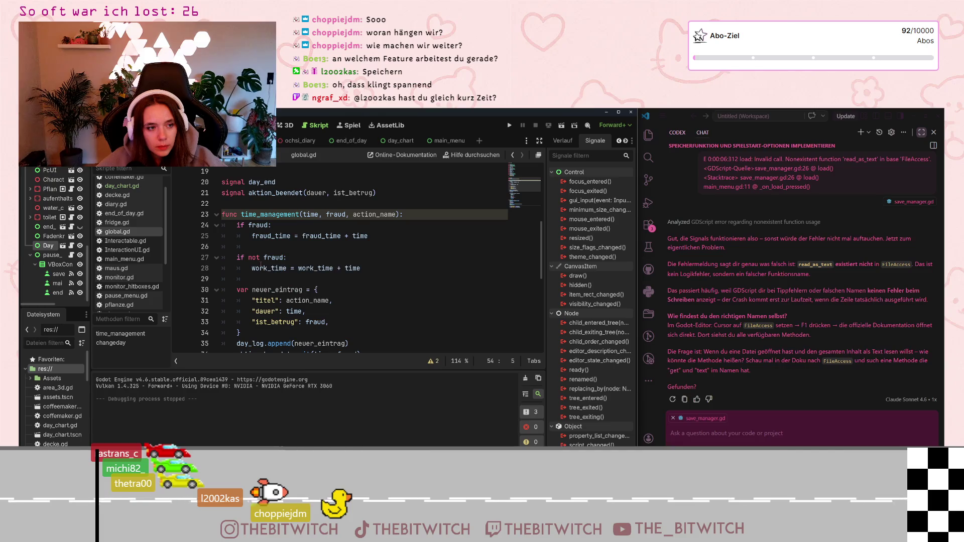
scroll(260, 265, "down", 4)
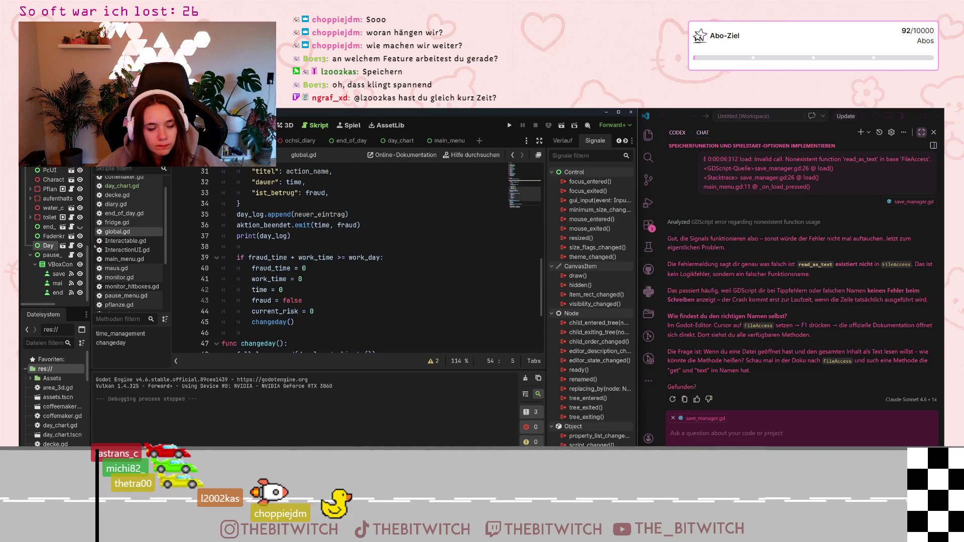
scroll(117, 241, "down", 1)
scroll(120, 251, "down", 3)
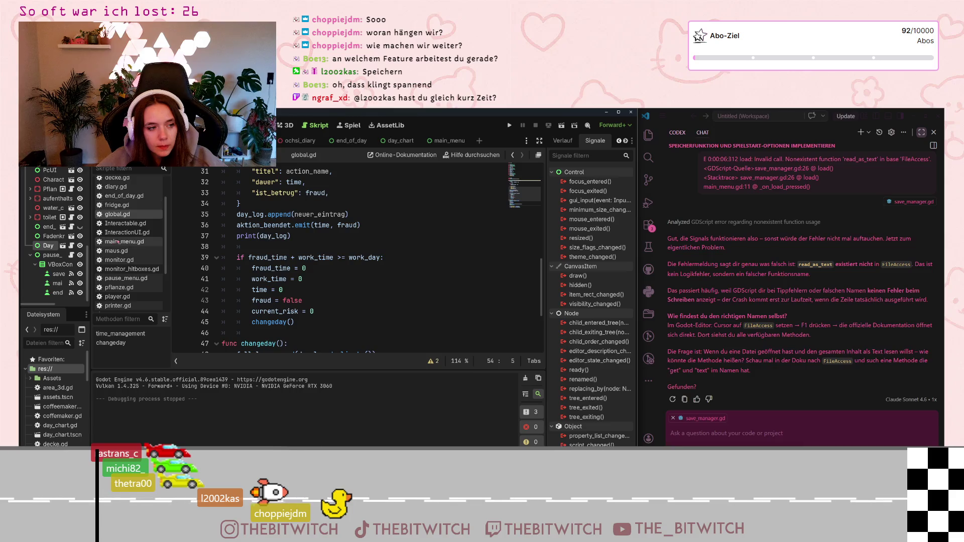
left_click(139, 283)
scroll(131, 274, "up", 1)
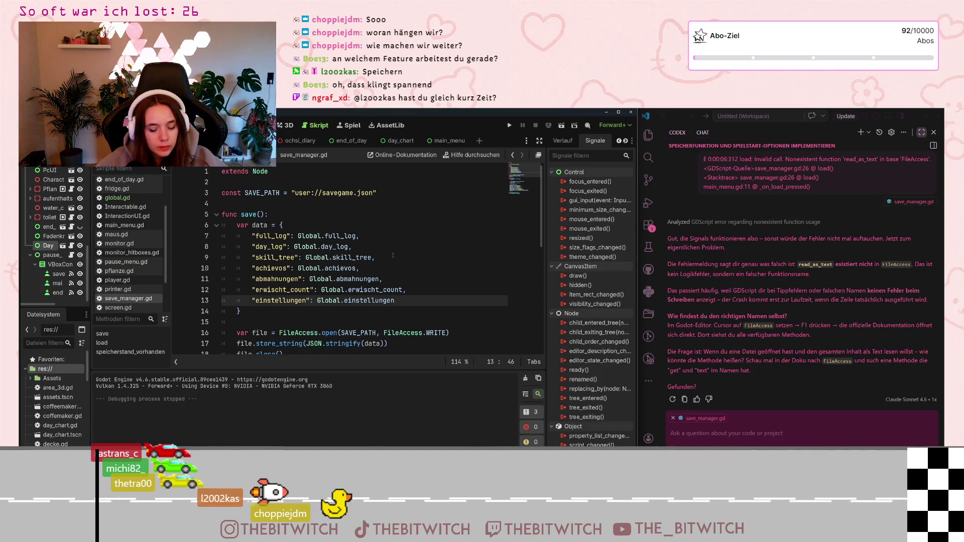
- Add a "day_chart": $DayChart.day entry after einstellungen in the save() dictionary
key("Return")
type("\"")
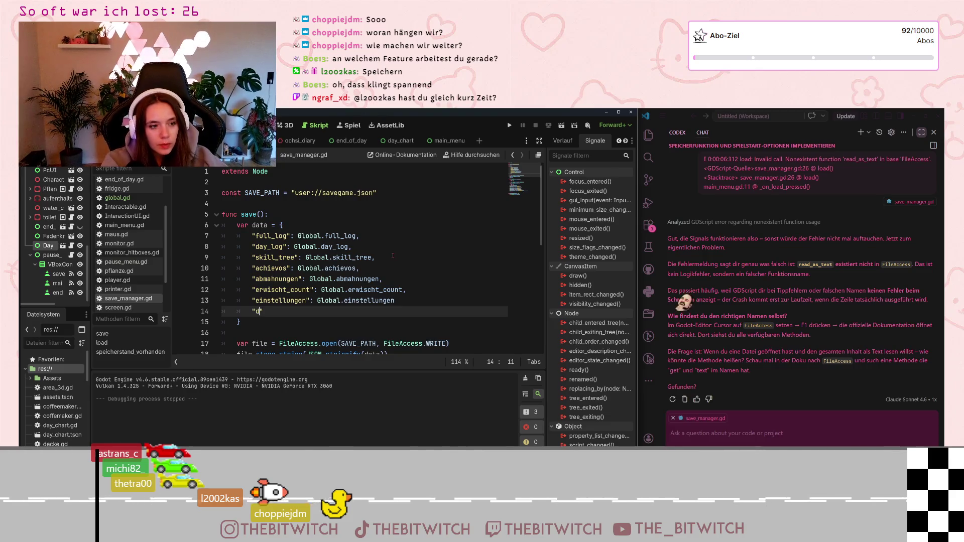
type("day_cha")
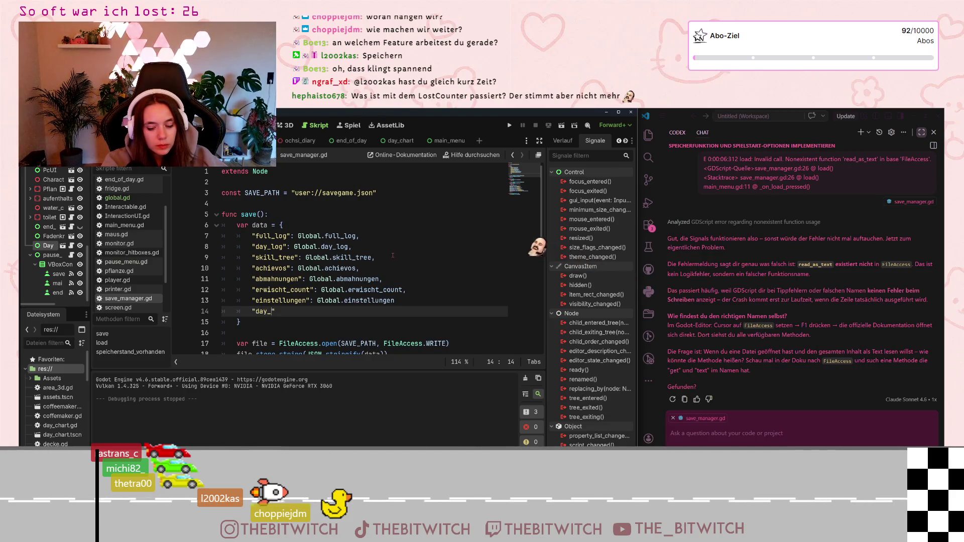
type("rt\"")
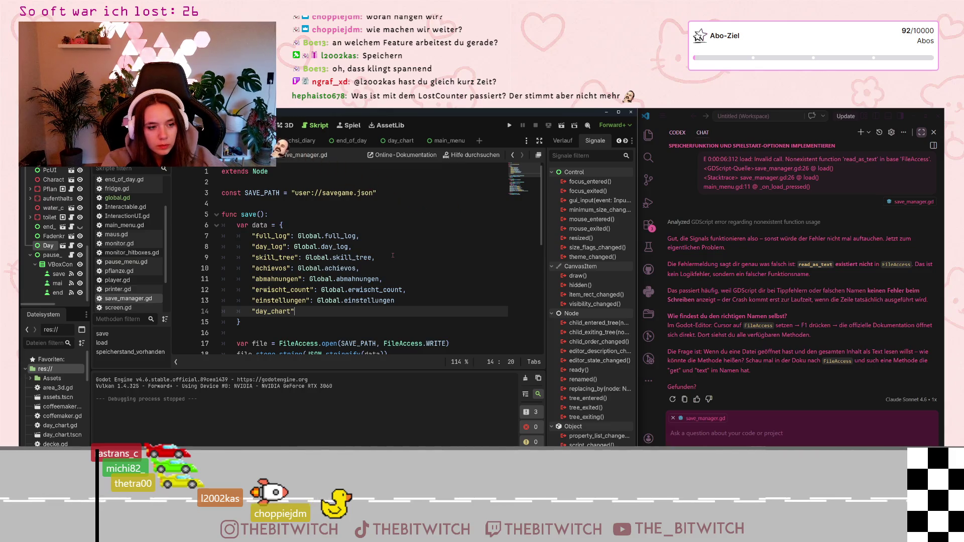
type(":")
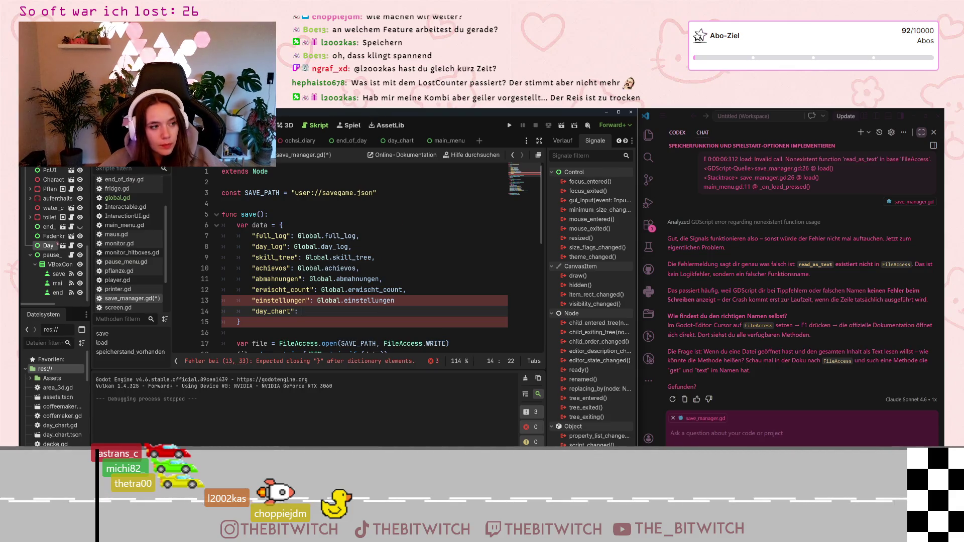
key("ctrl+space")
type("$DayChart.day")
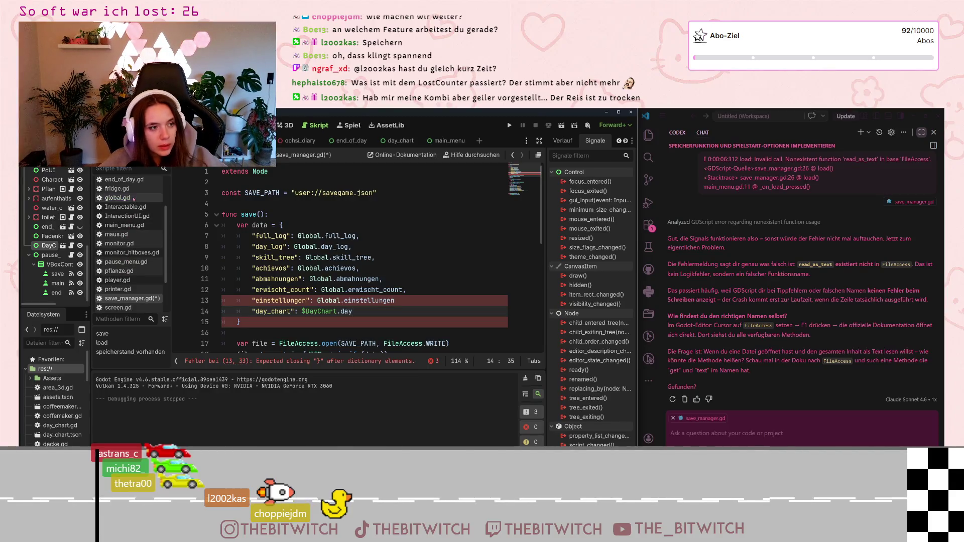
- Look over the edited dictionary, then open day_chart.gd to check its variables
scroll(132, 253, "down", 3)
scroll(131, 254, "up", 5)
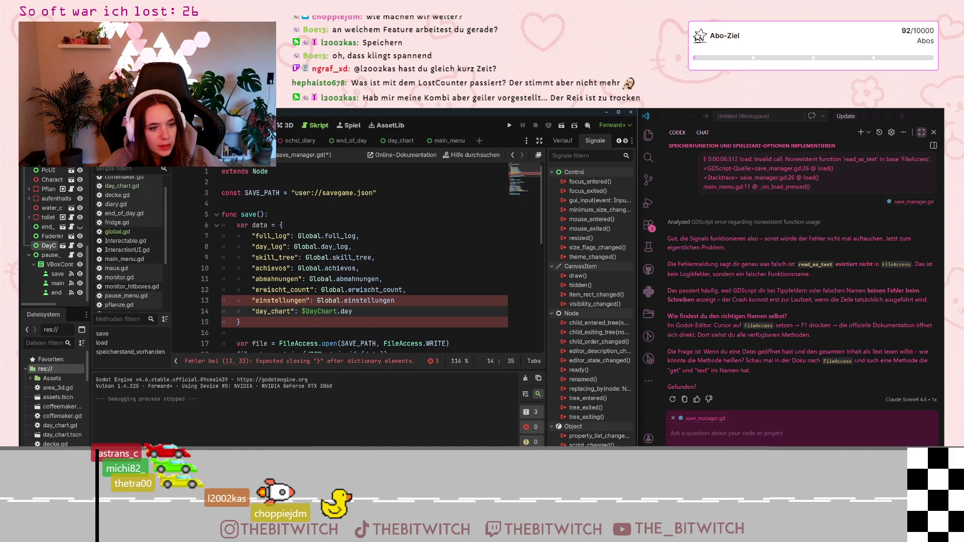
scroll(128, 225, "down", 1)
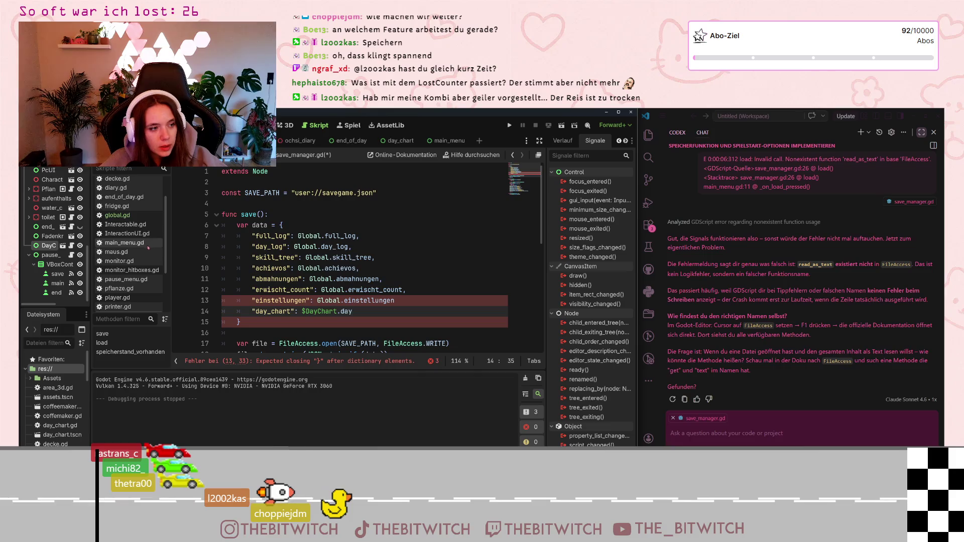
scroll(123, 221, "up", 1)
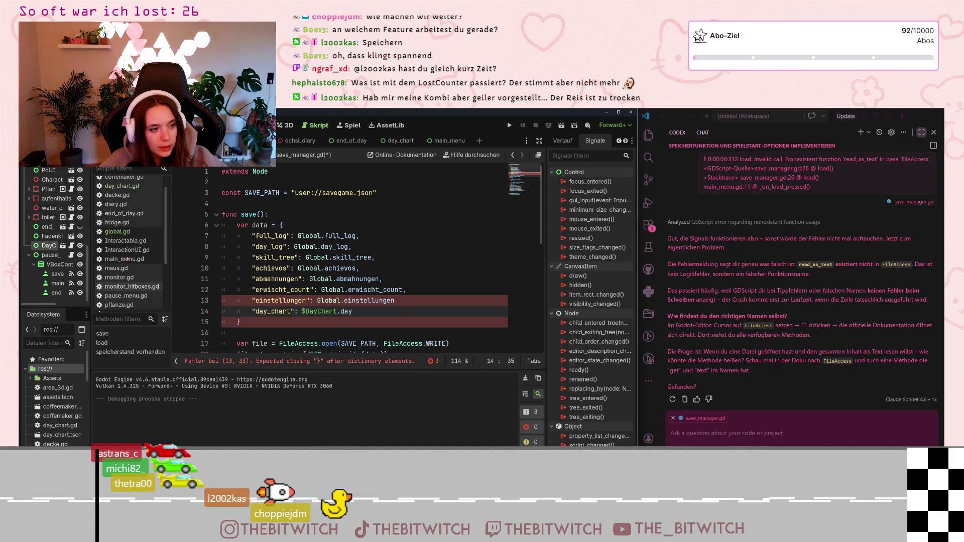
left_click(121, 186)
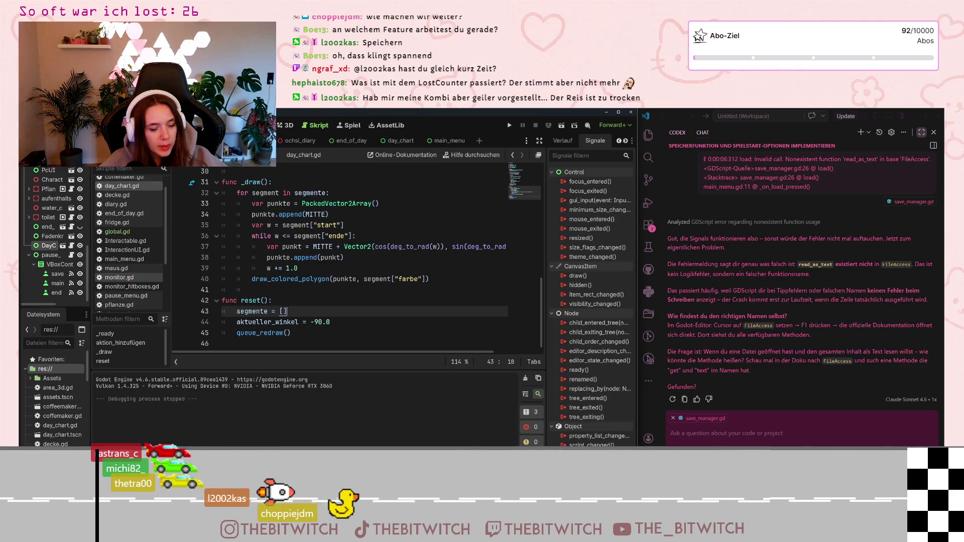
- In save_manager.gd, change line 14's key and DayChart property both to segmente
scroll(126, 243, "down", 3)
left_click(131, 250)
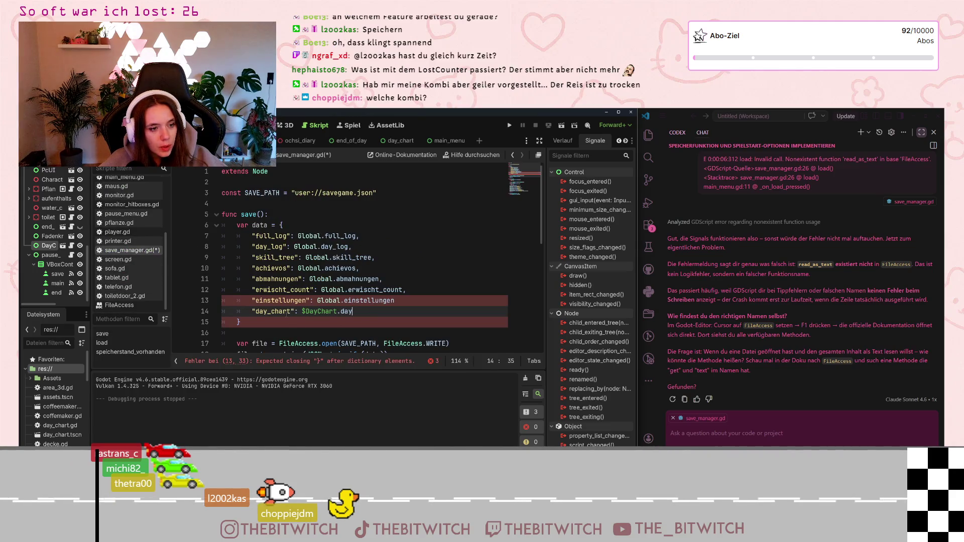
double_click(257, 311)
type("seg")
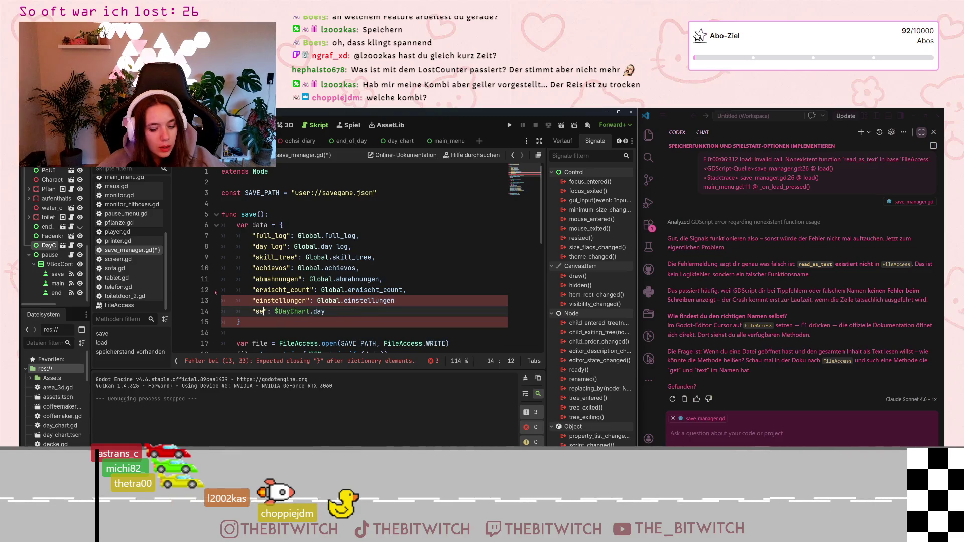
type("m")
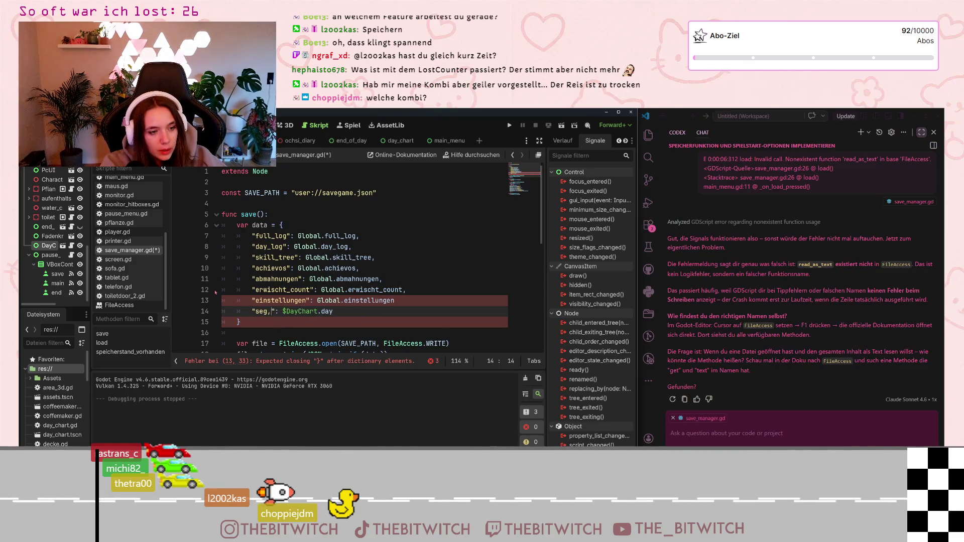
type("ente")
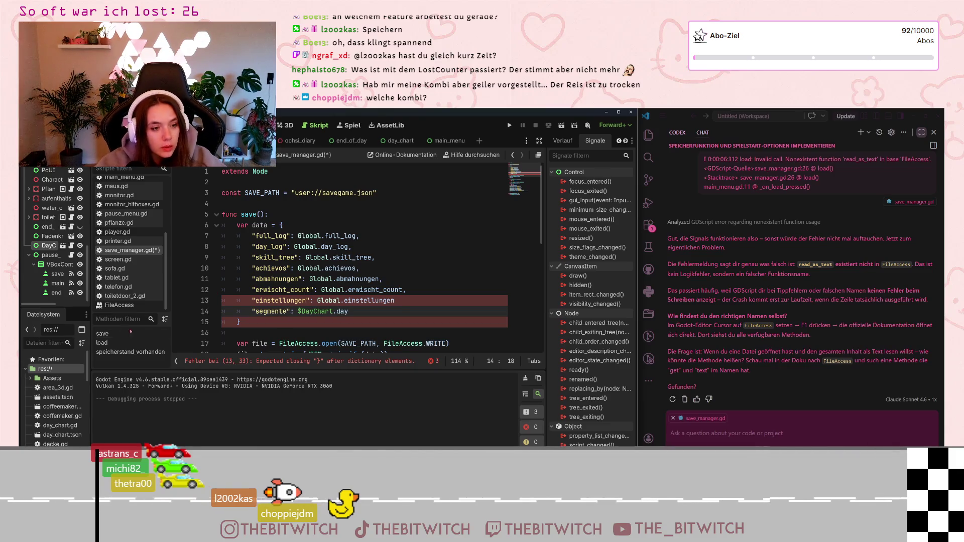
double_click(296, 311)
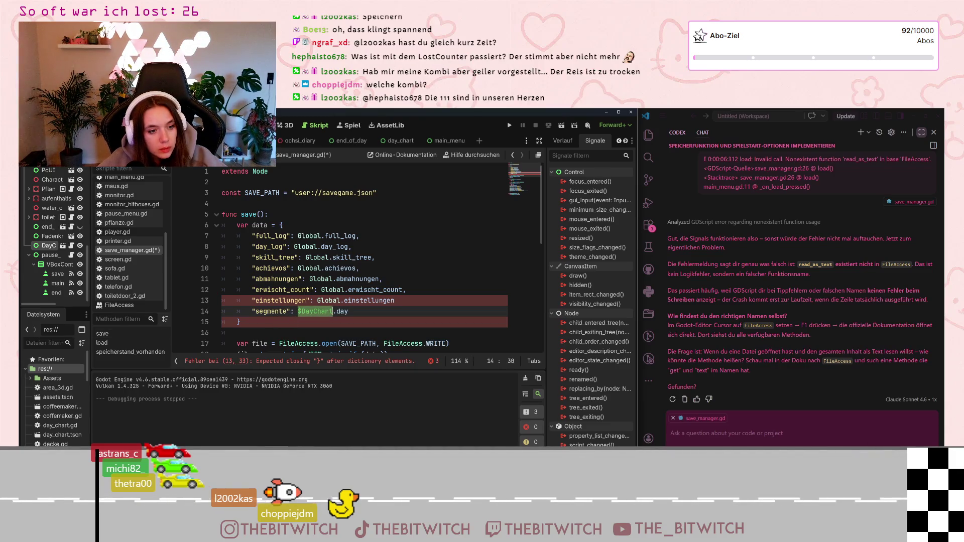
type("segmente")
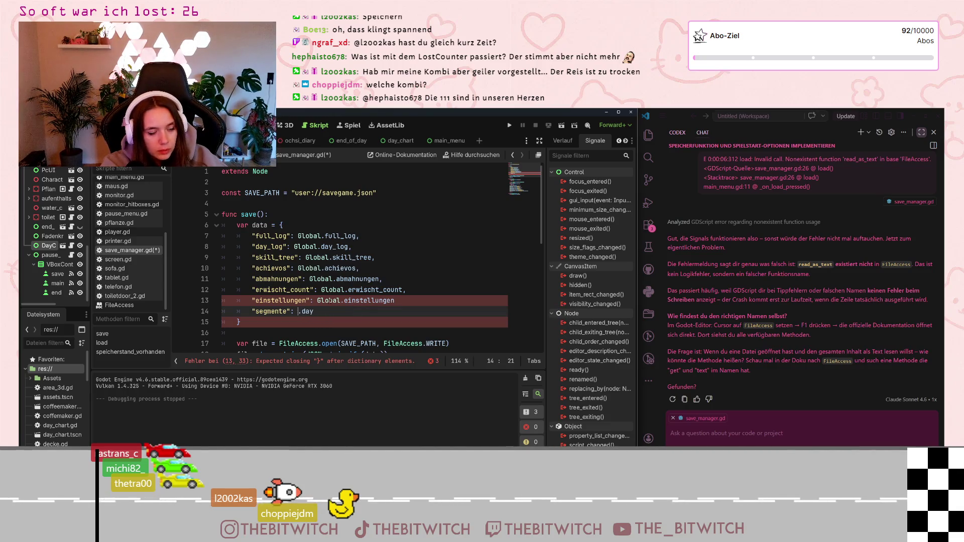
key("ctrl+z")
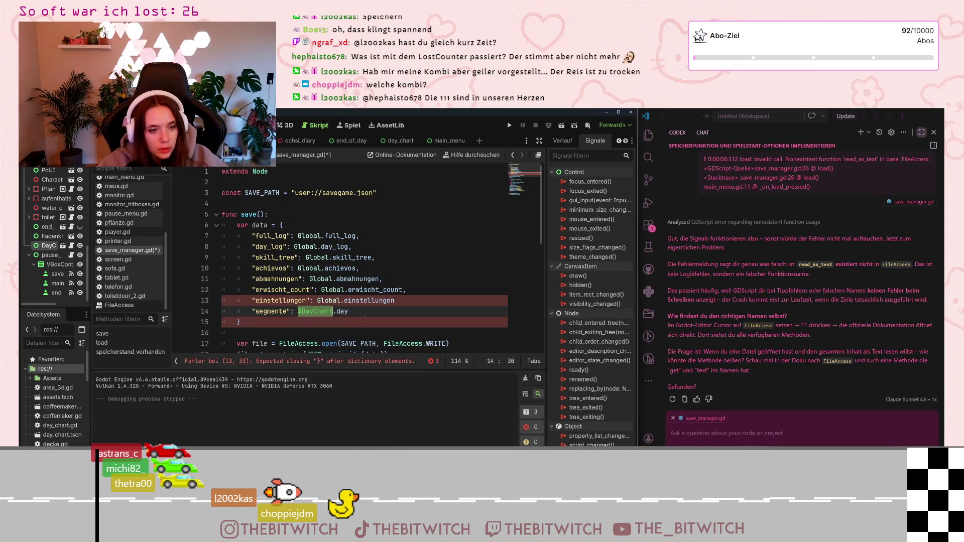
key("End")
key("BackSpace")
key("BackSpace")
key("BackSpace")
type("segmente")
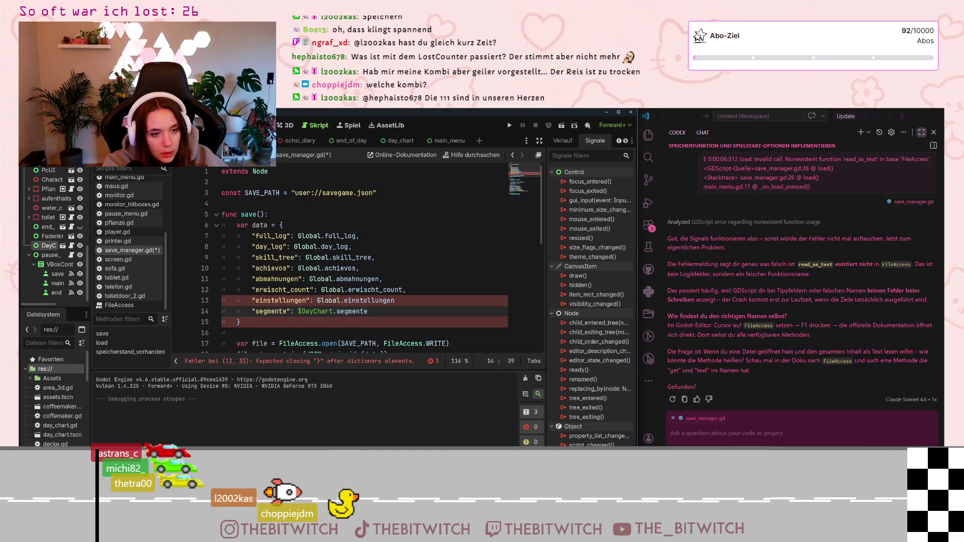
- Add the missing comma at the end of line 13, drop the $ from DayChart, and save
key("Up")
key("End")
type(",")
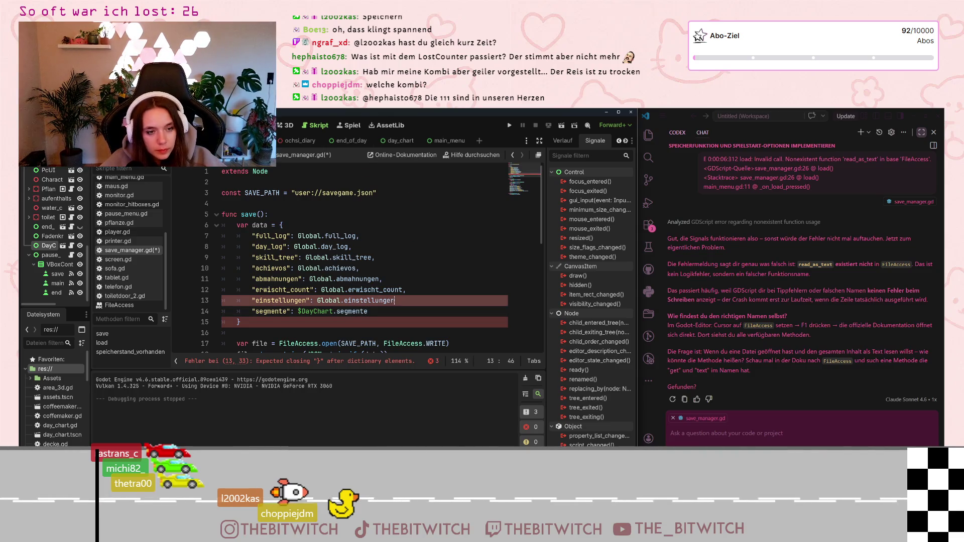
left_click(311, 323)
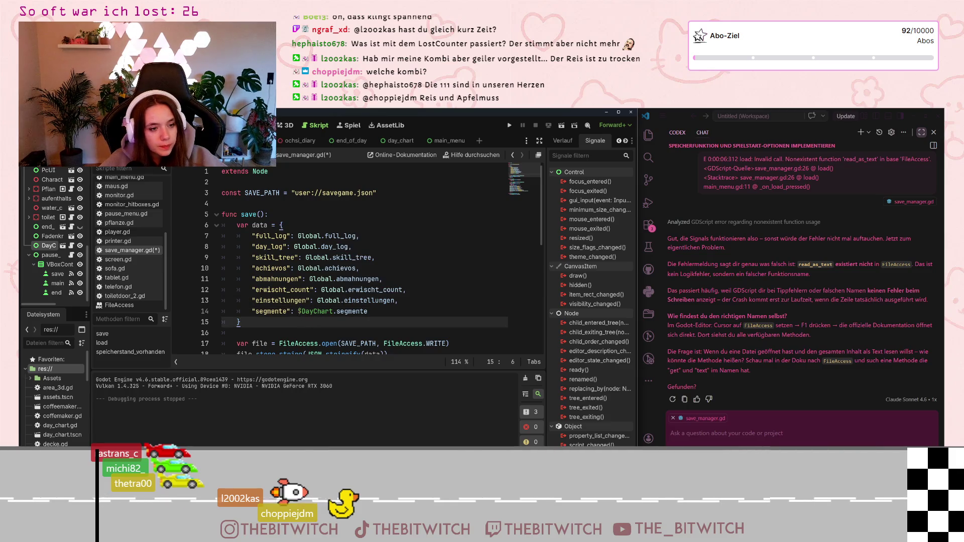
left_click(298, 311)
left_click(301, 312)
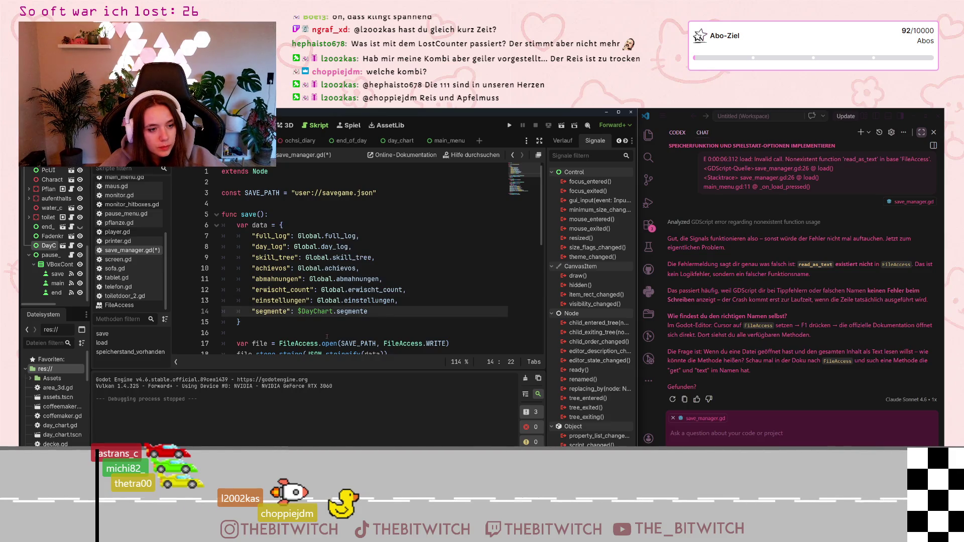
key("BackSpace")
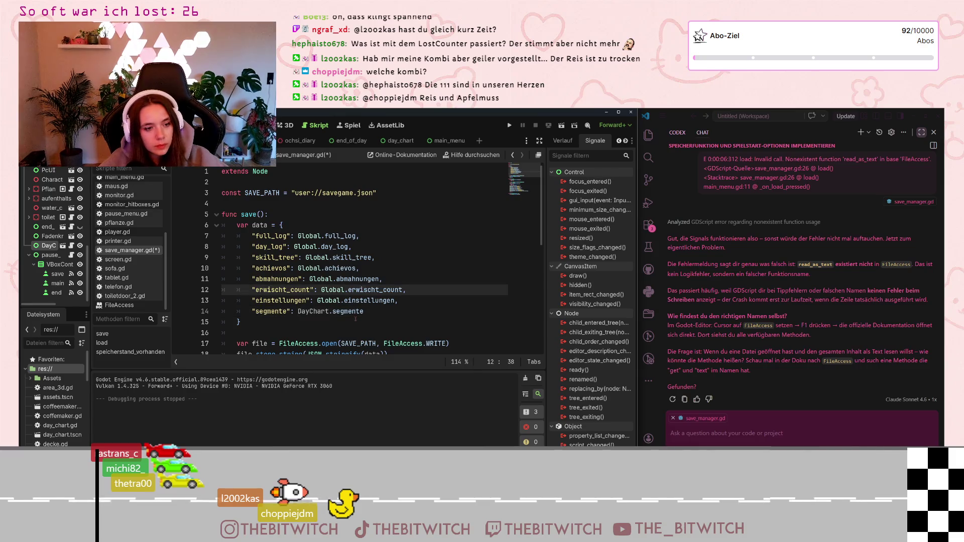
key("ctrl+s")
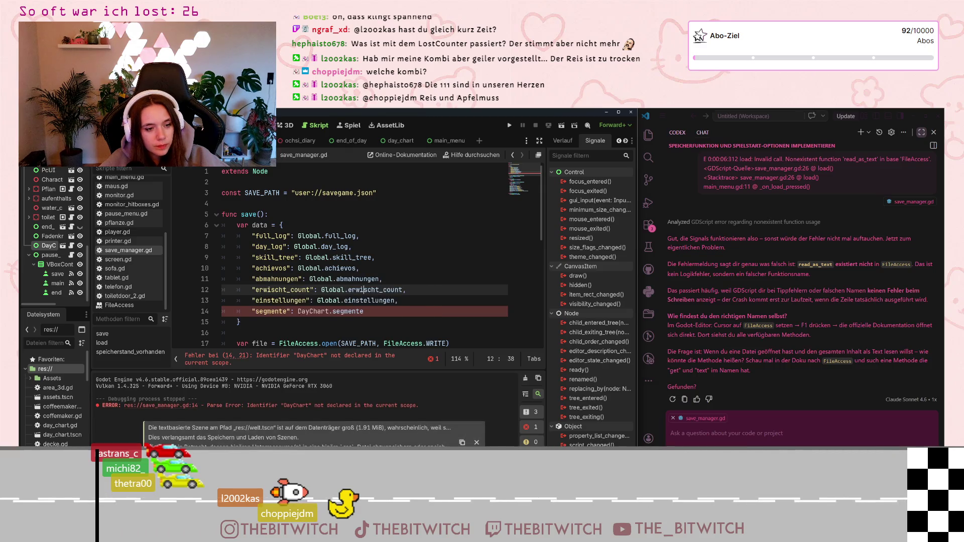
- Restore the $ before DayChart on line 14 and save the script again
left_click(298, 312)
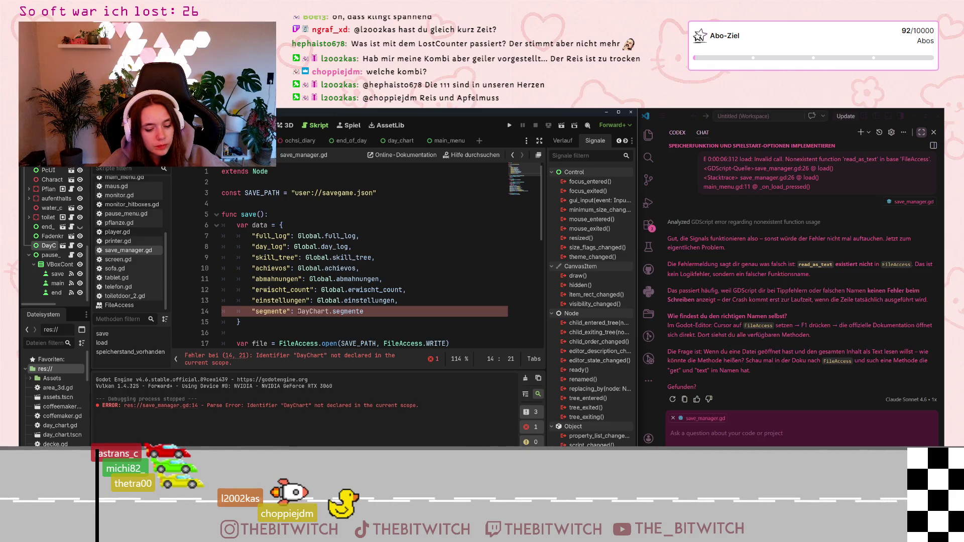
type("$")
left_click(333, 278)
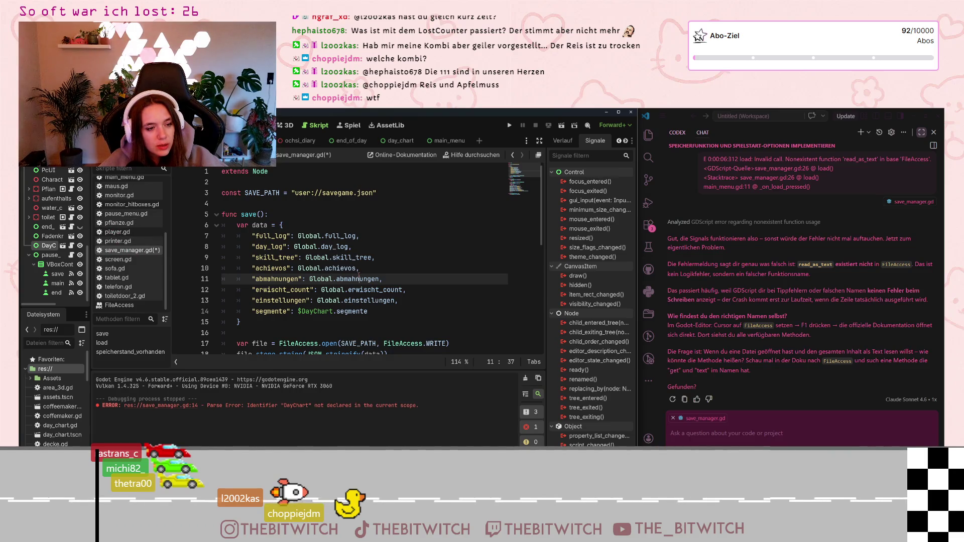
key("ctrl+s")
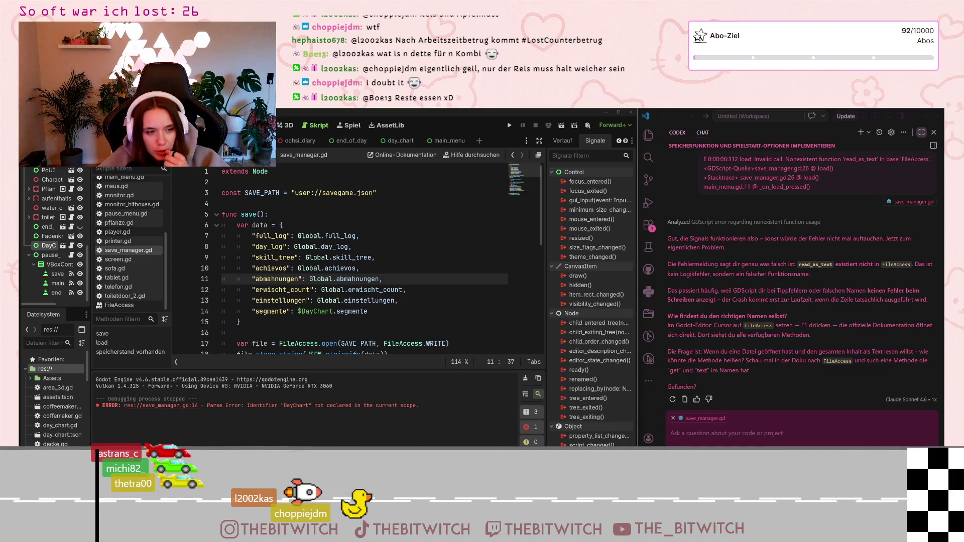
- Save the script and insert an empty line after the save dictionary
left_click(387, 319)
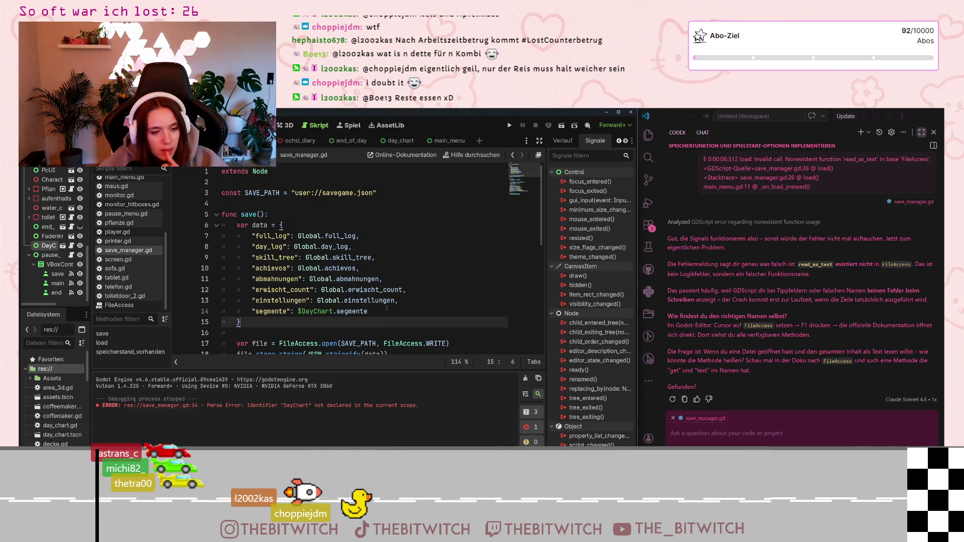
key("ctrl+s")
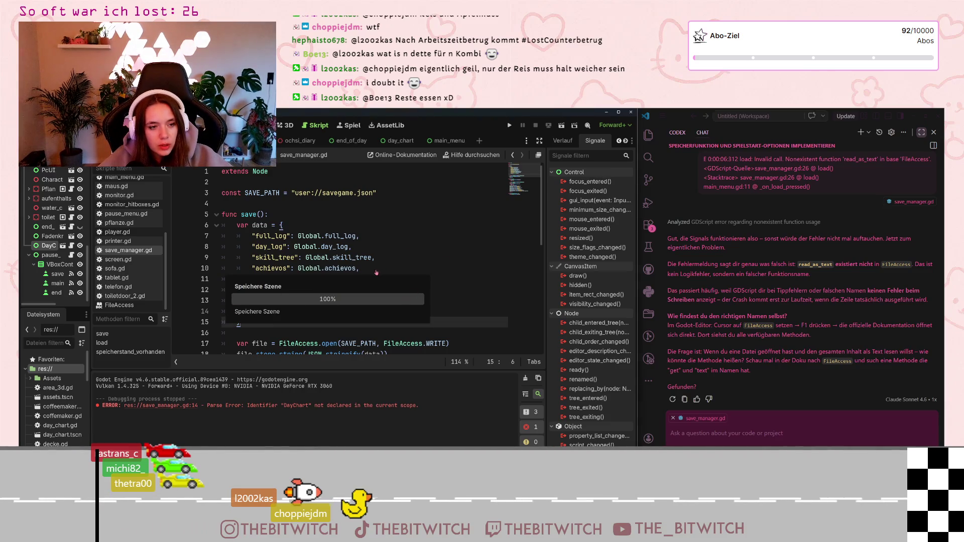
scroll(376, 273, "down", 6)
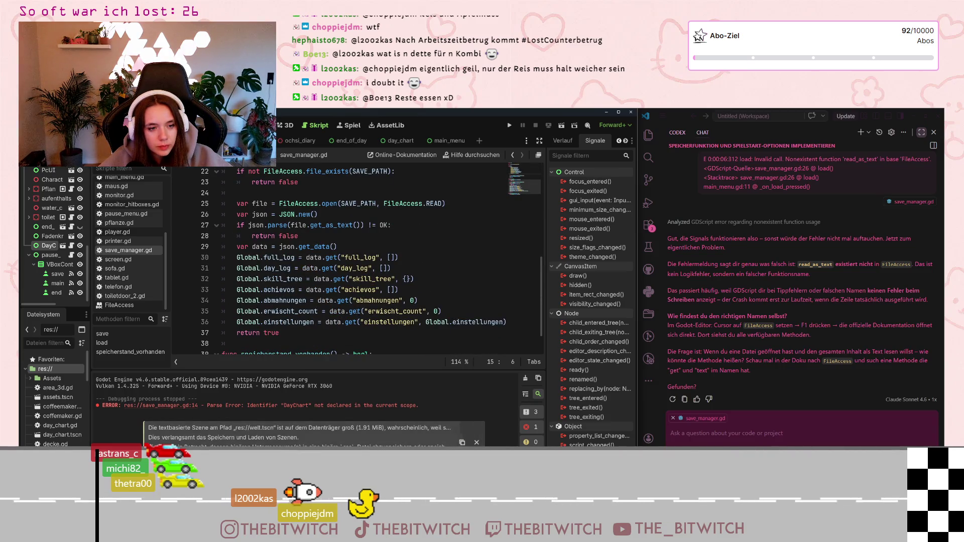
scroll(361, 319, "down", 2)
scroll(361, 320, "up", 1)
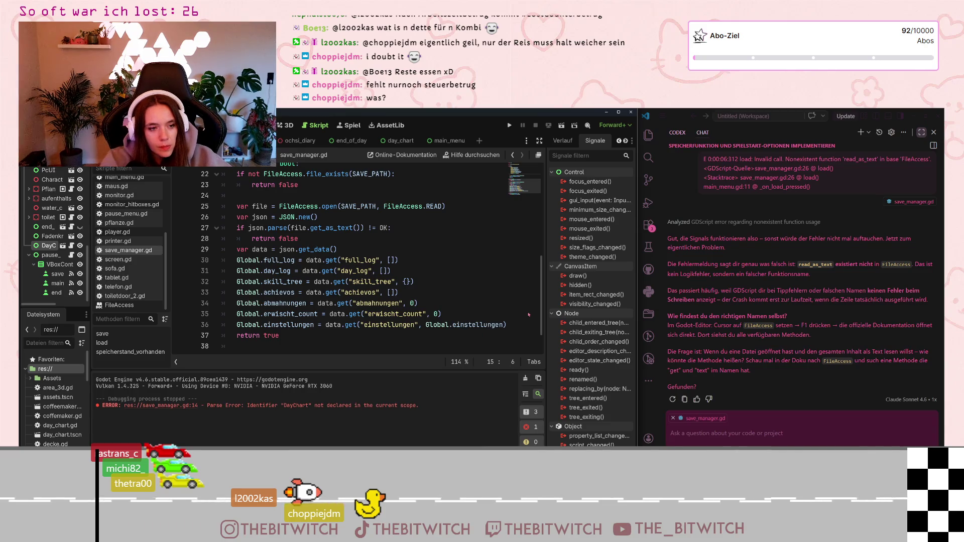
key("Return")
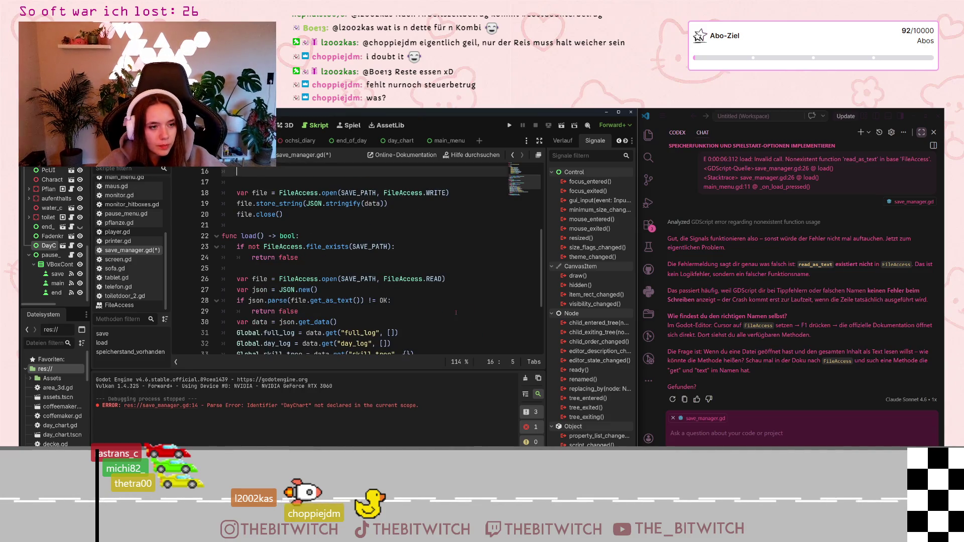
- Start a new line after the einstellungen assignment in load()
scroll(454, 313, "up", 4)
scroll(452, 313, "down", 7)
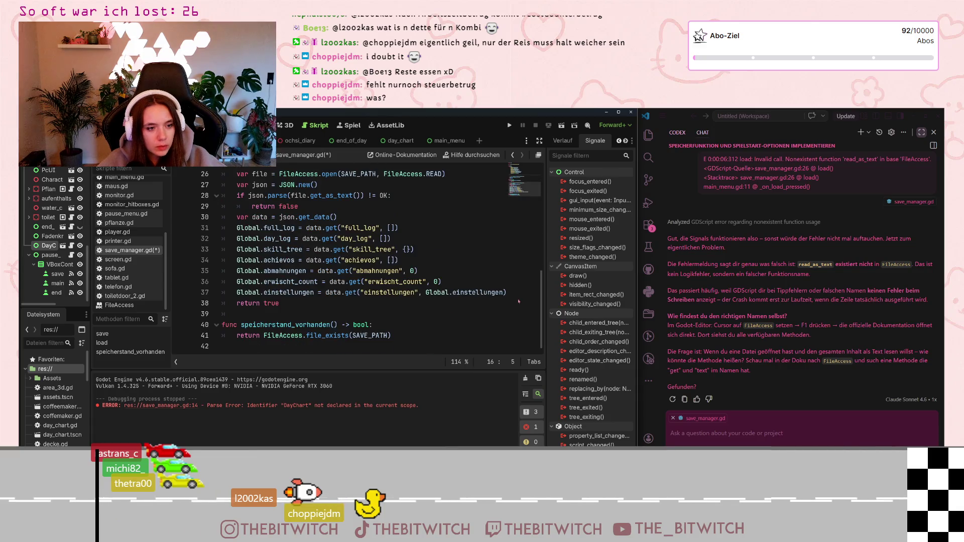
left_click(509, 294)
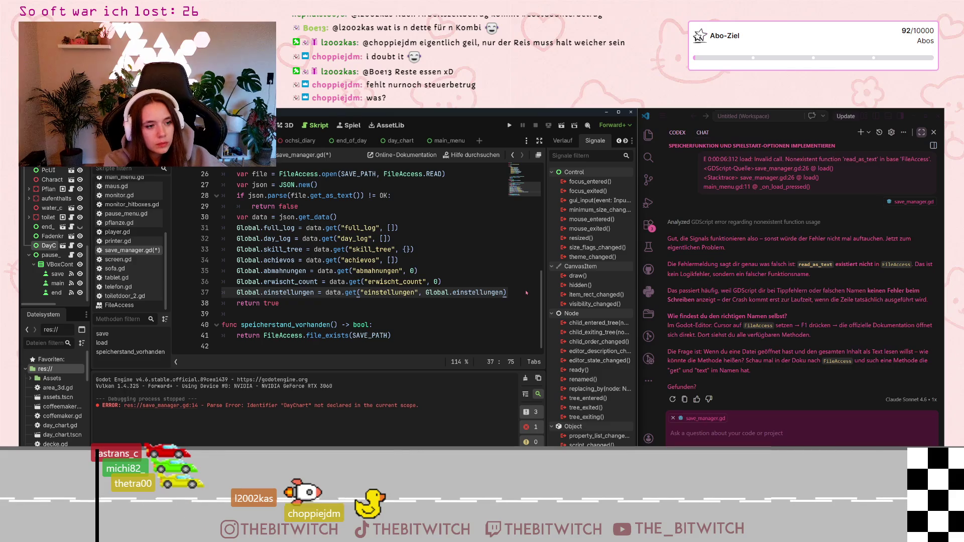
key("Return")
type("$D")
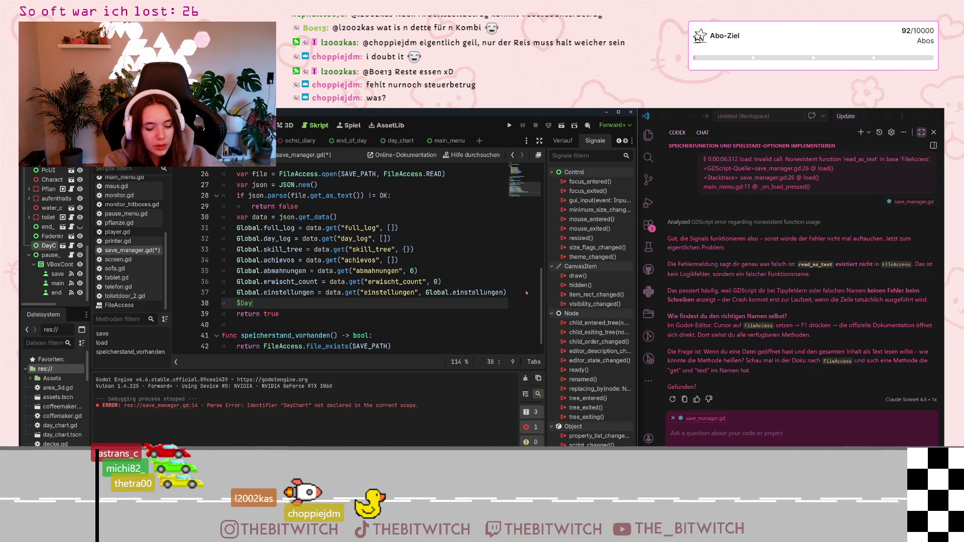
- Add $DayChart.segmente = data.get("segmente", 0) to load() and save the script
type("ayChart")
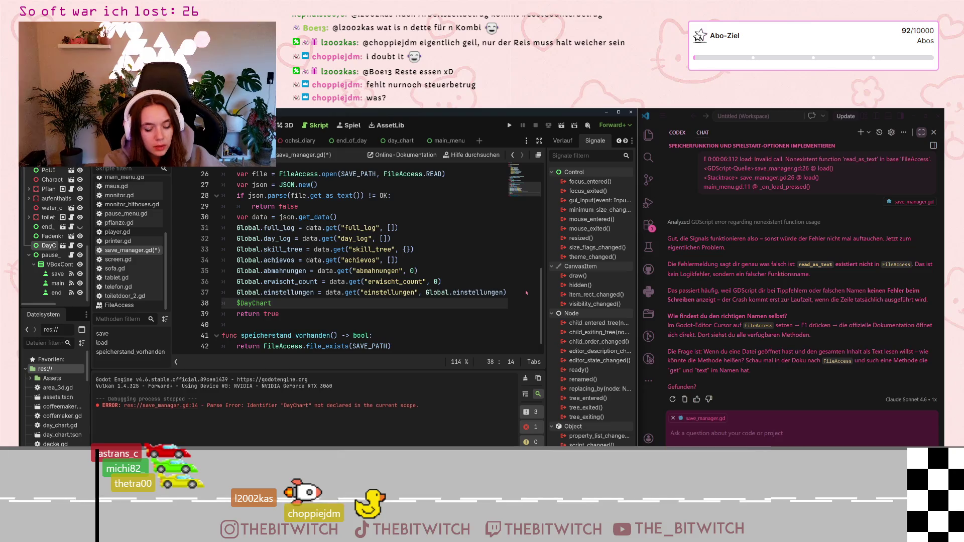
type(".segmente ")
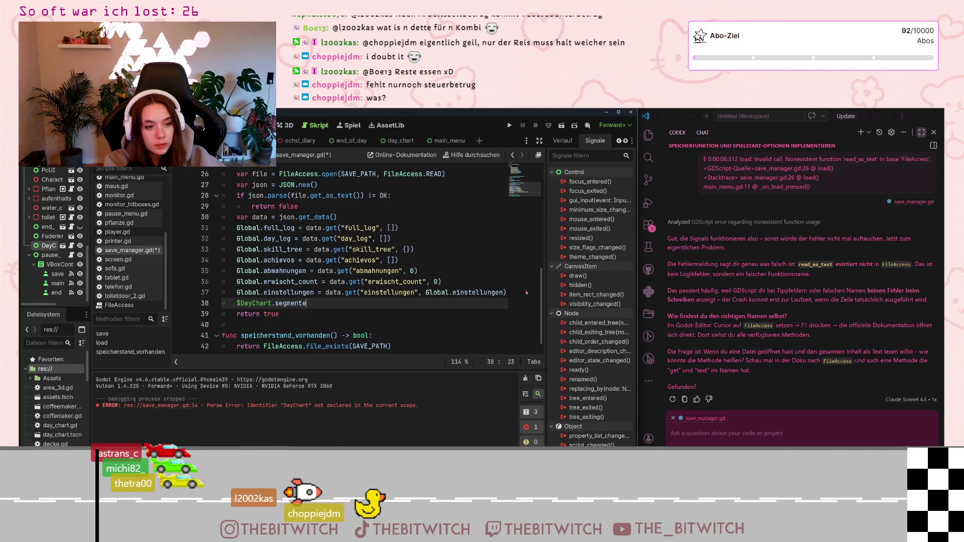
type("= []")
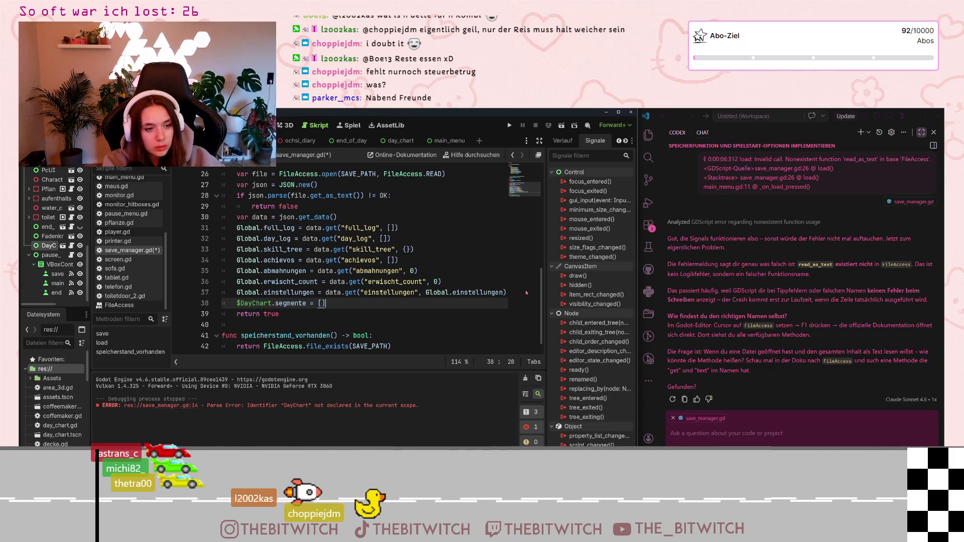
key("BackSpace")
key("BackSpace")
type("data.get")
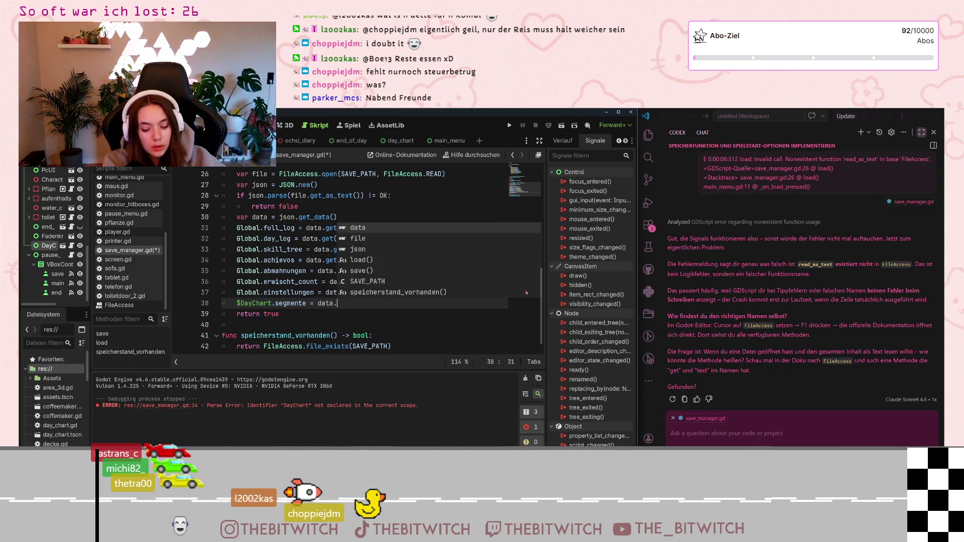
type("(\"se")
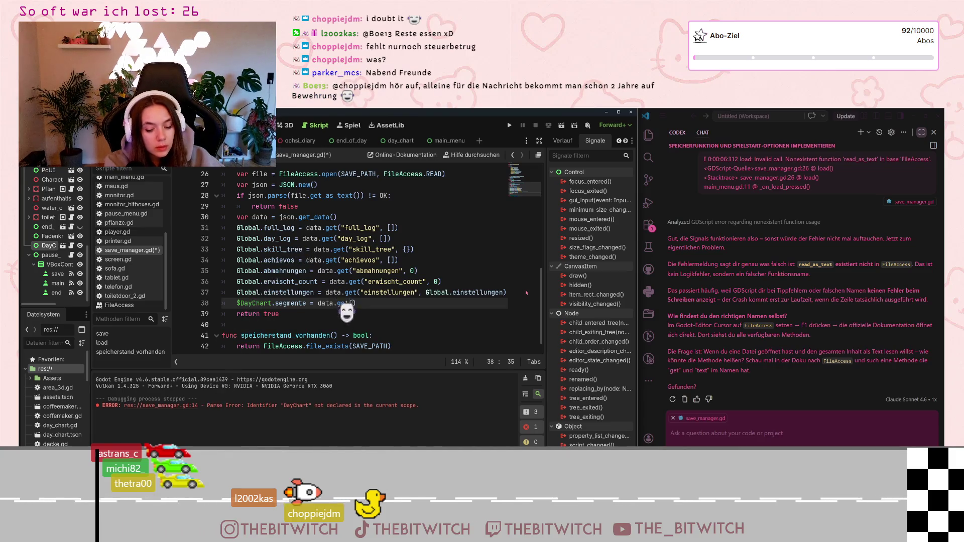
type("gmente\"m")
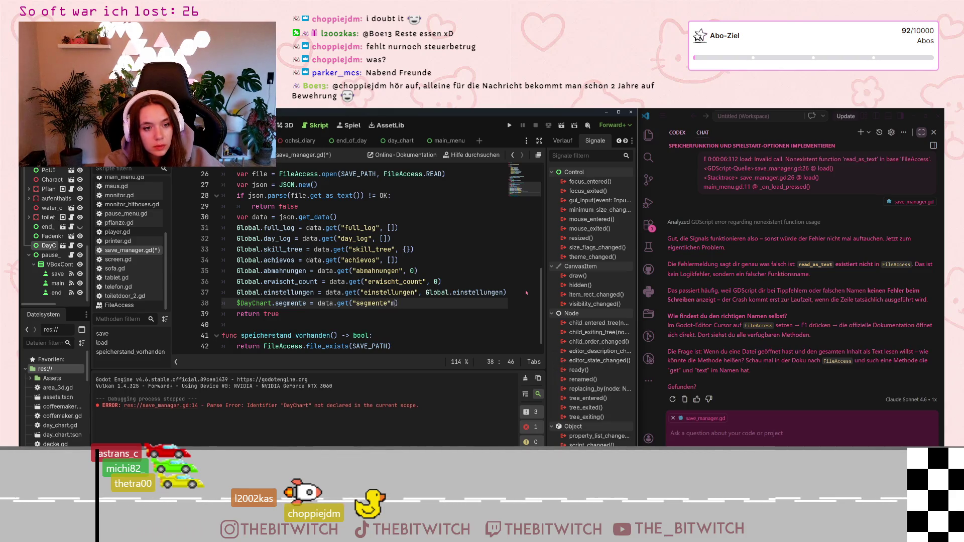
key("BackSpace")
type(", 0")
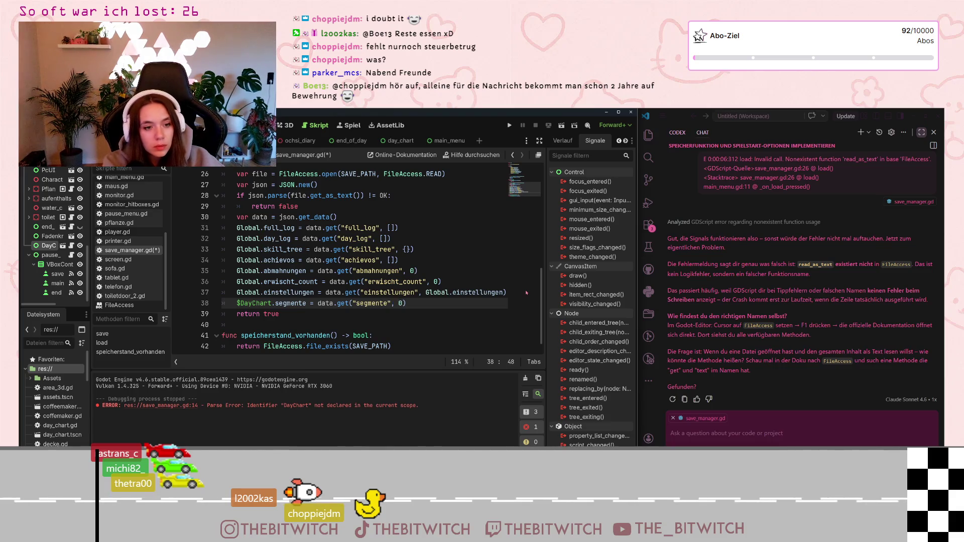
left_click(442, 251)
key("ctrl+s")
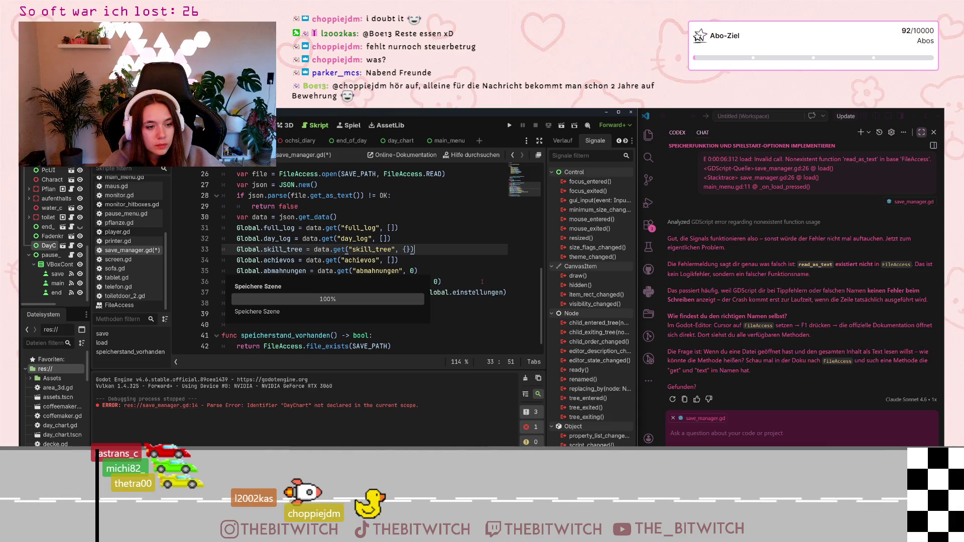
scroll(481, 286, "up", 8)
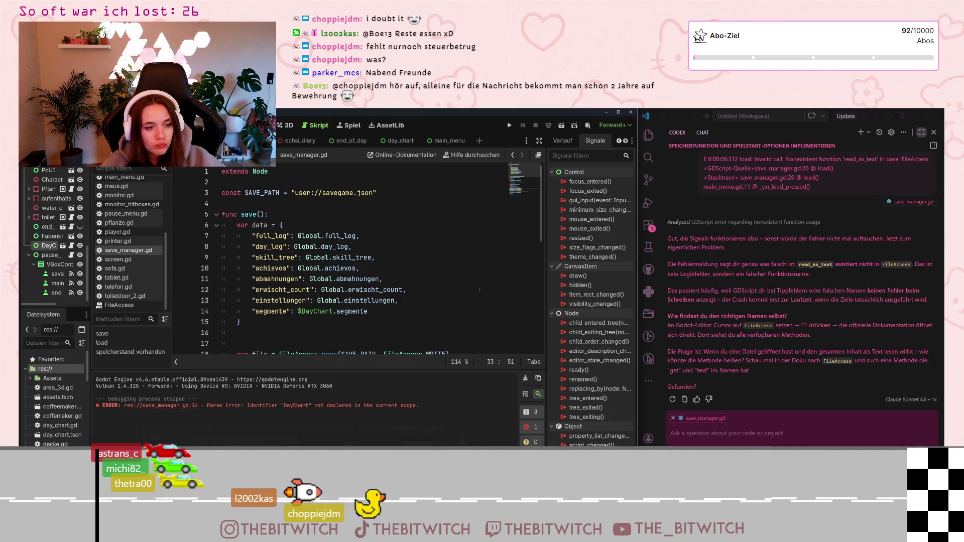
scroll(480, 290, "down", 8)
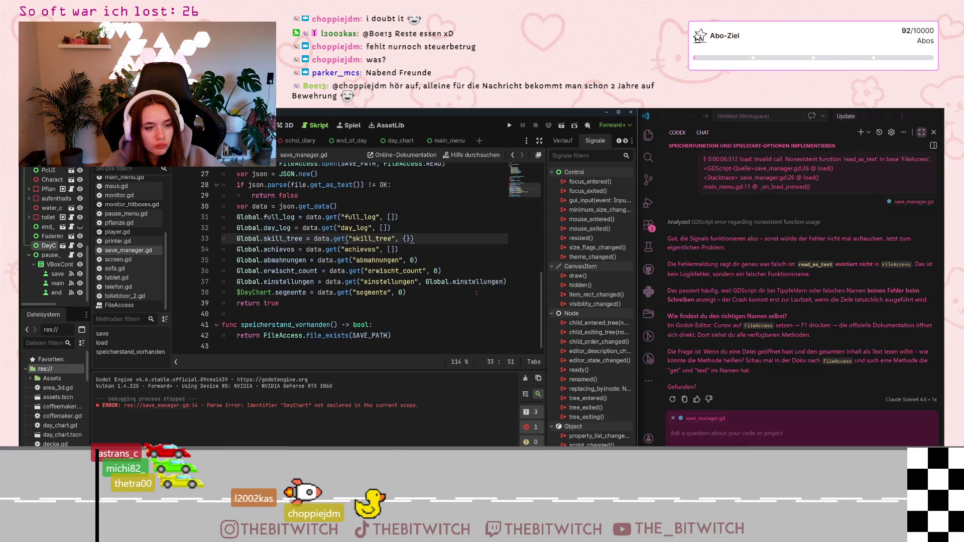
scroll(293, 292, "up", 8)
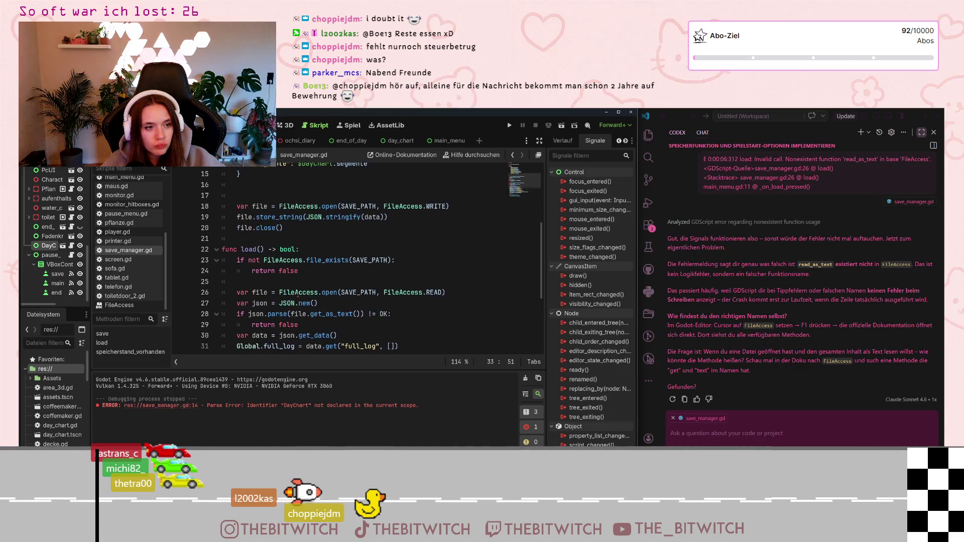
scroll(300, 295, "down", 4)
scroll(300, 295, "up", 5)
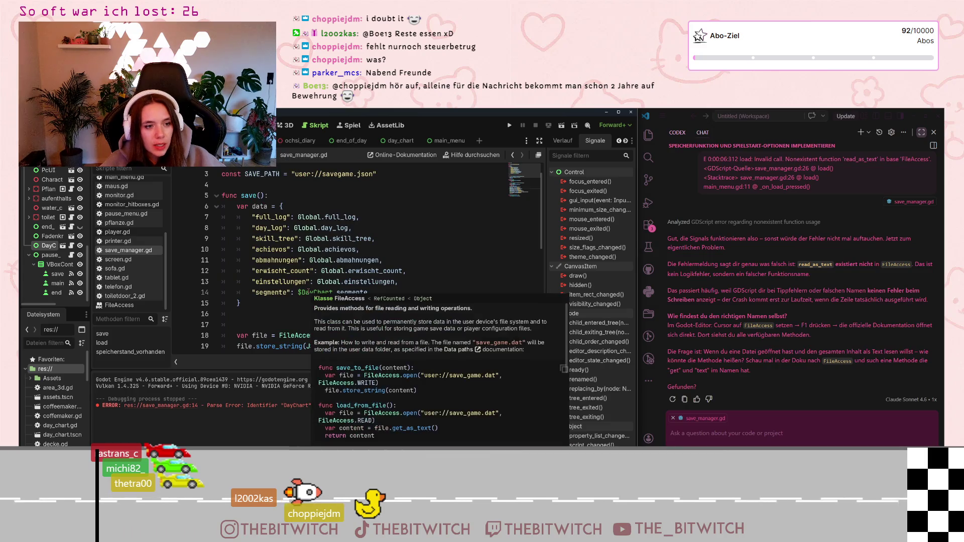
scroll(284, 304, "down", 4)
scroll(284, 304, "down", 4)
scroll(289, 307, "up", 6)
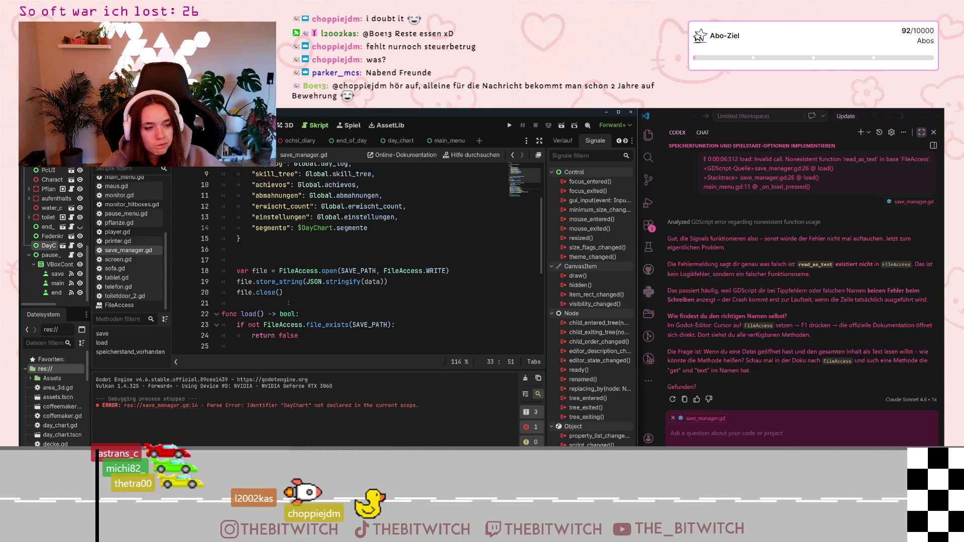
left_click(288, 302)
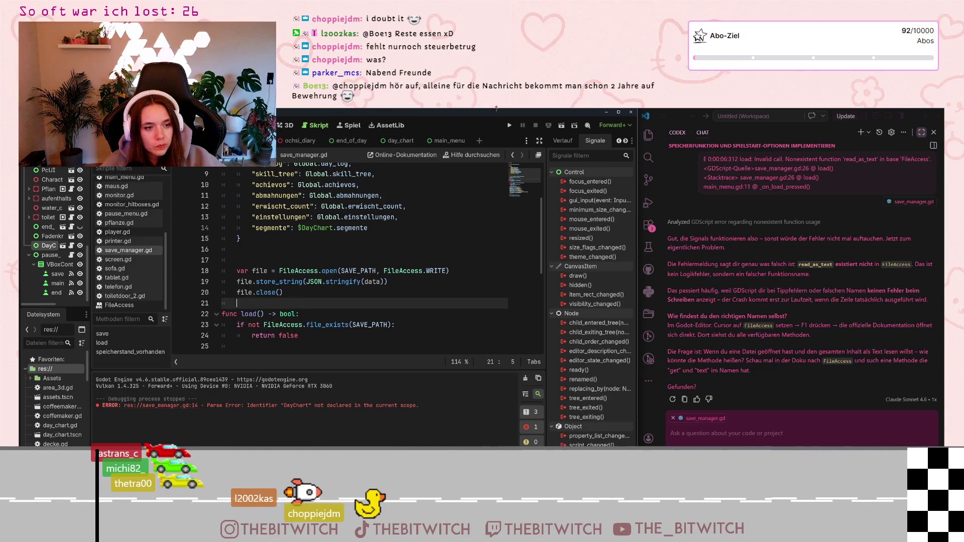
left_click(458, 229)
key("ctrl+s")
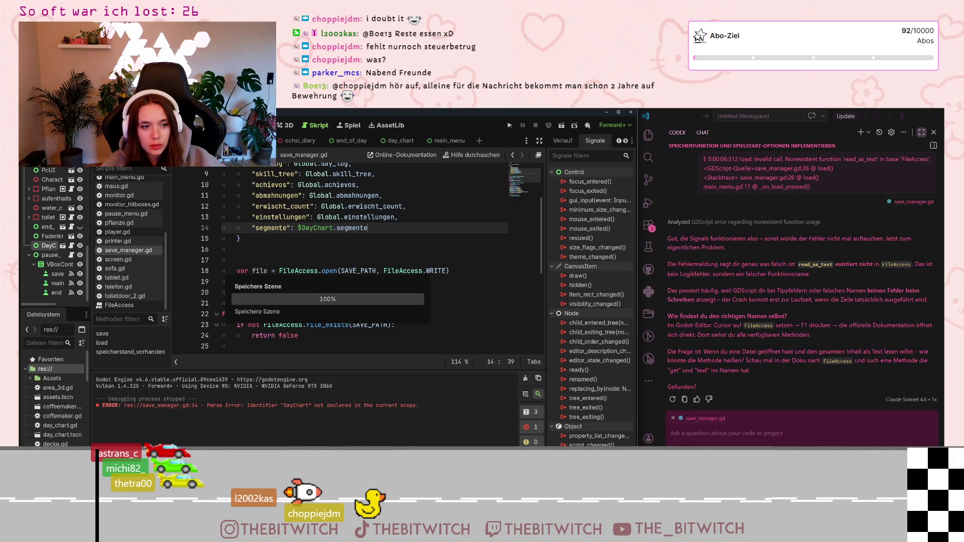
- Run the project, start Neuer Spielstand, and sleep on the couch to trigger a save
left_click(509, 125)
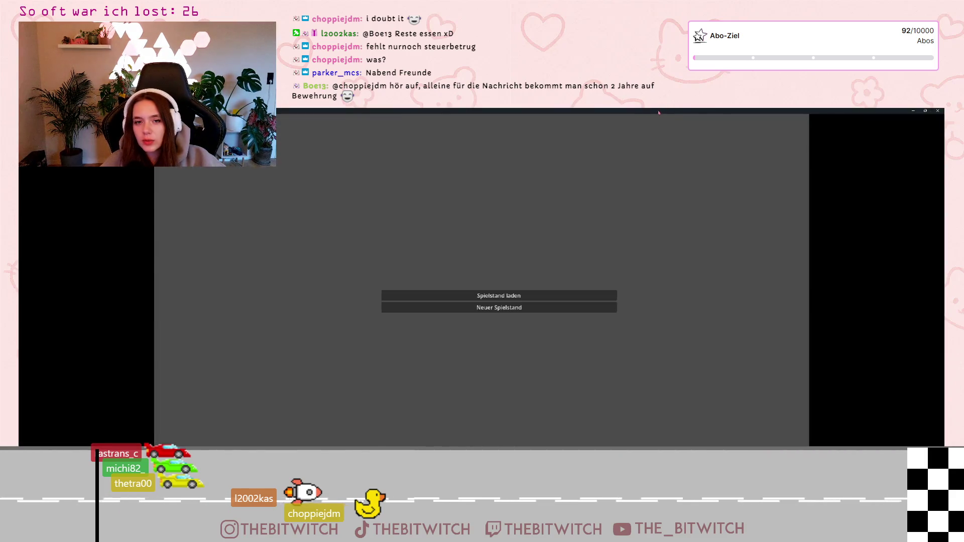
double_click(658, 112)
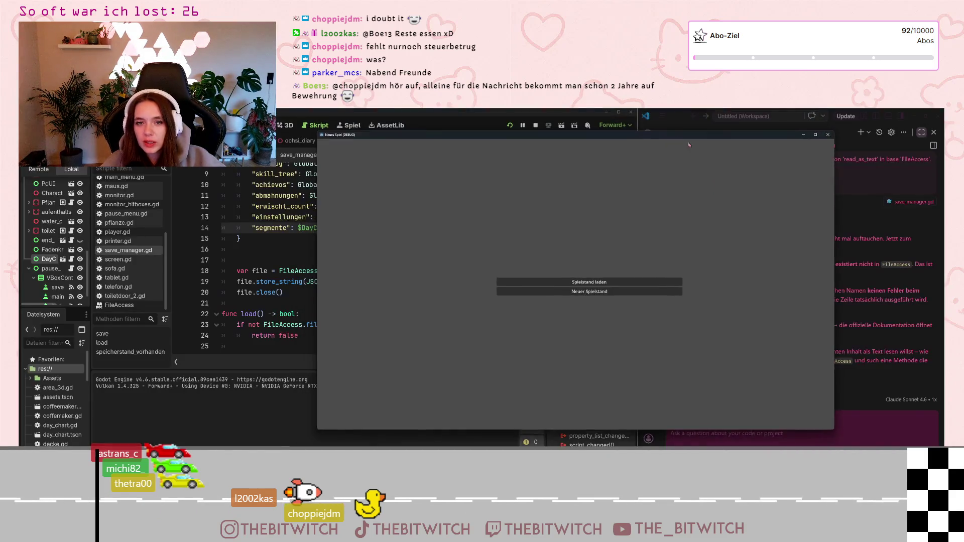
left_click(671, 319)
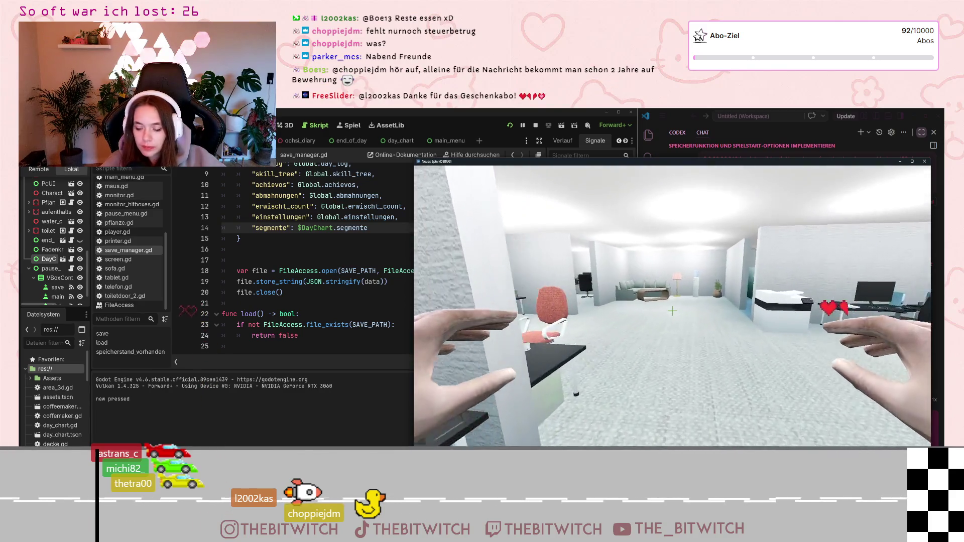
key("w")
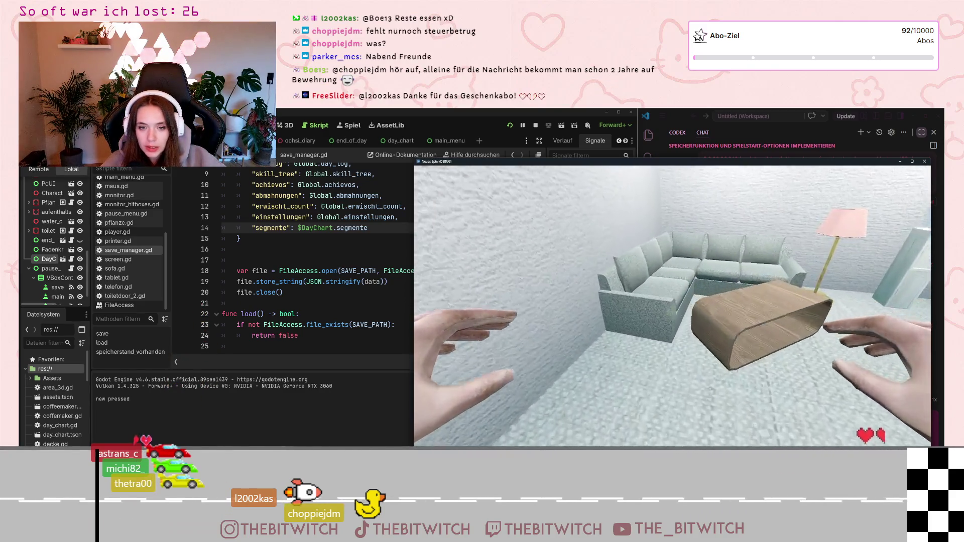
key("e")
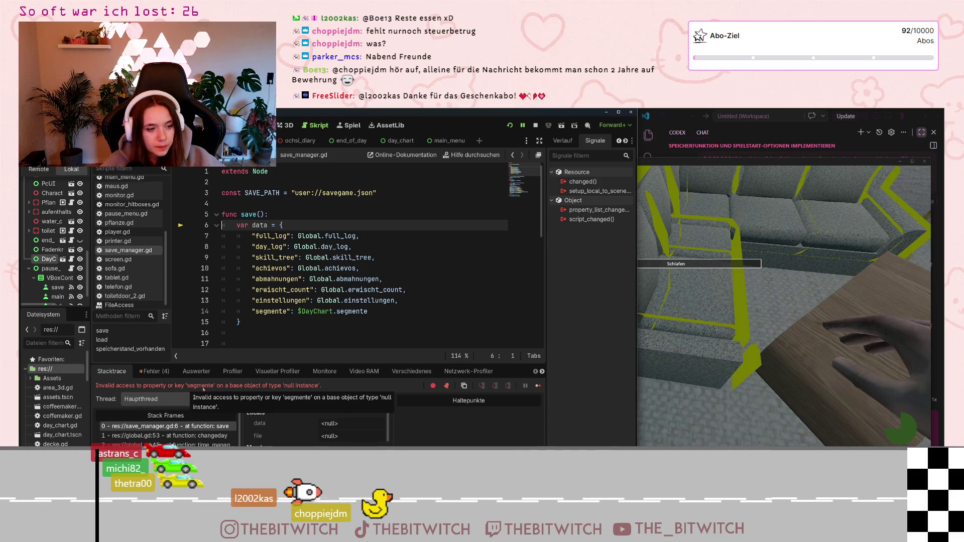
- Select $DayChart on line 14 and open the help search with F1
left_click(318, 300)
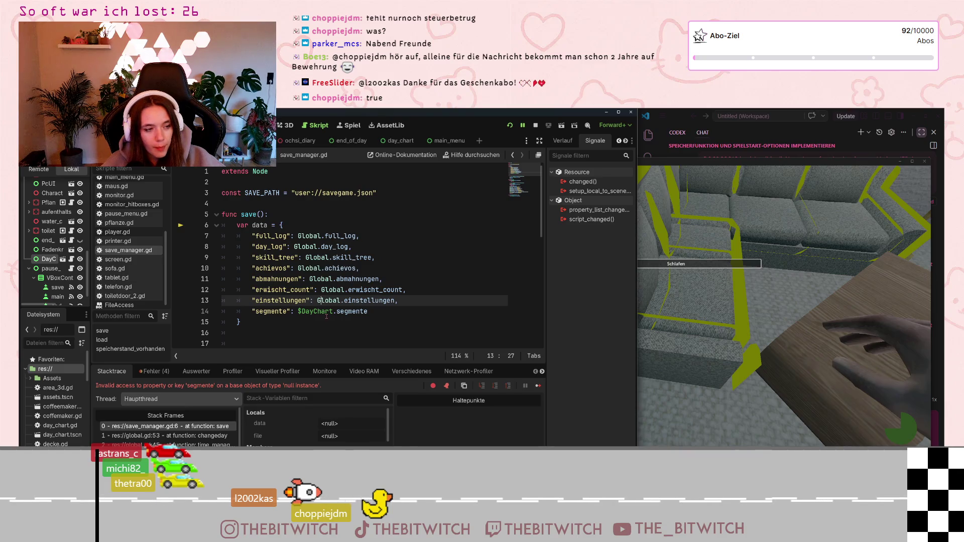
left_click(330, 312)
left_click(333, 311)
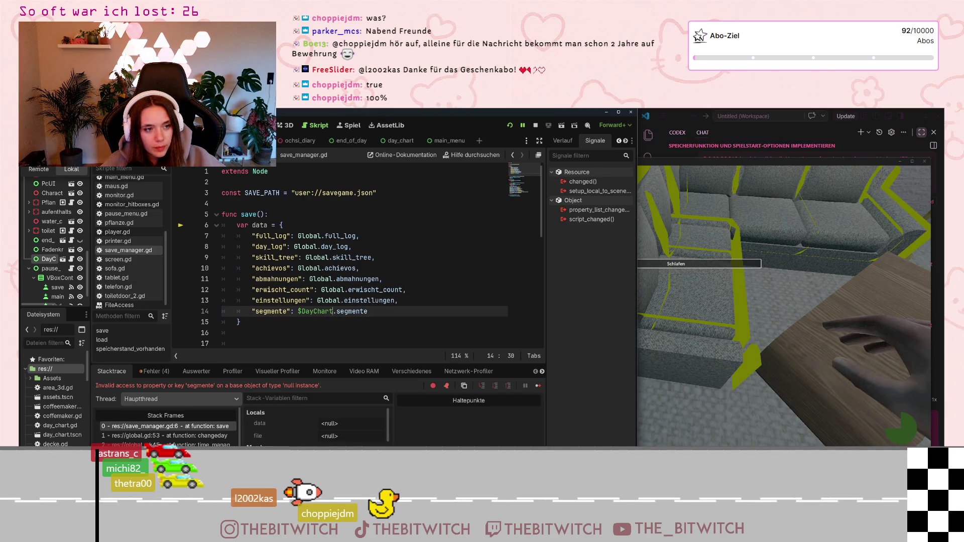
left_click_drag(333, 312, 296, 311)
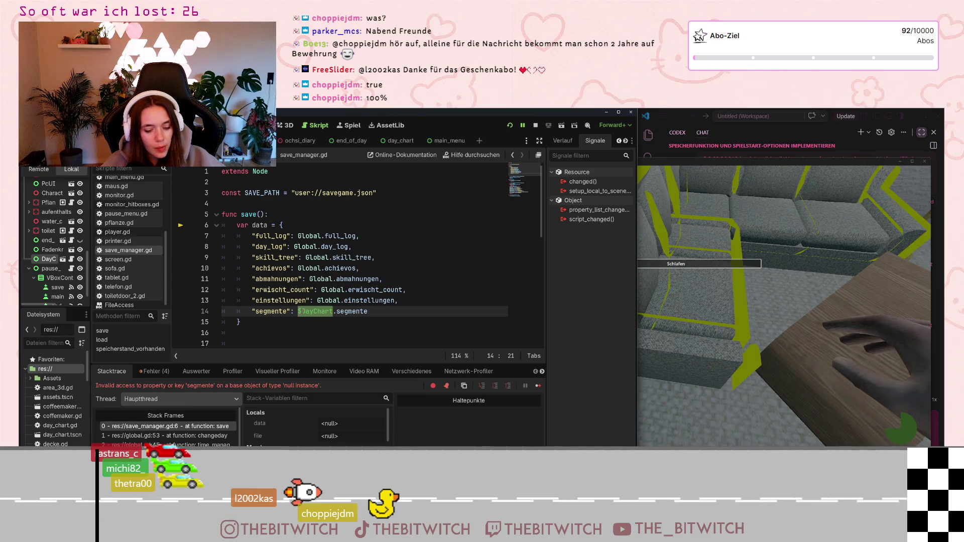
key("F1")
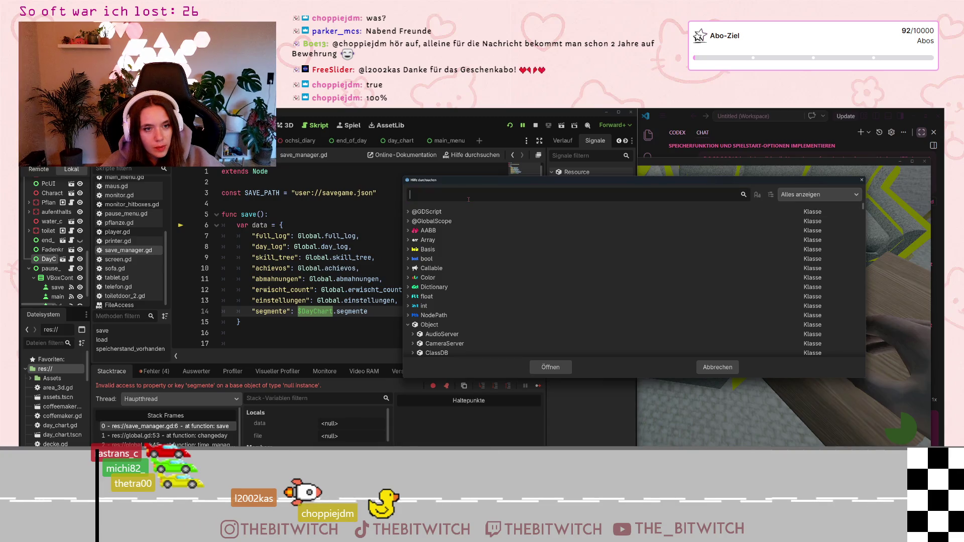
- Look up get_tree in the help and open the SceneTree class documentation
type("get")
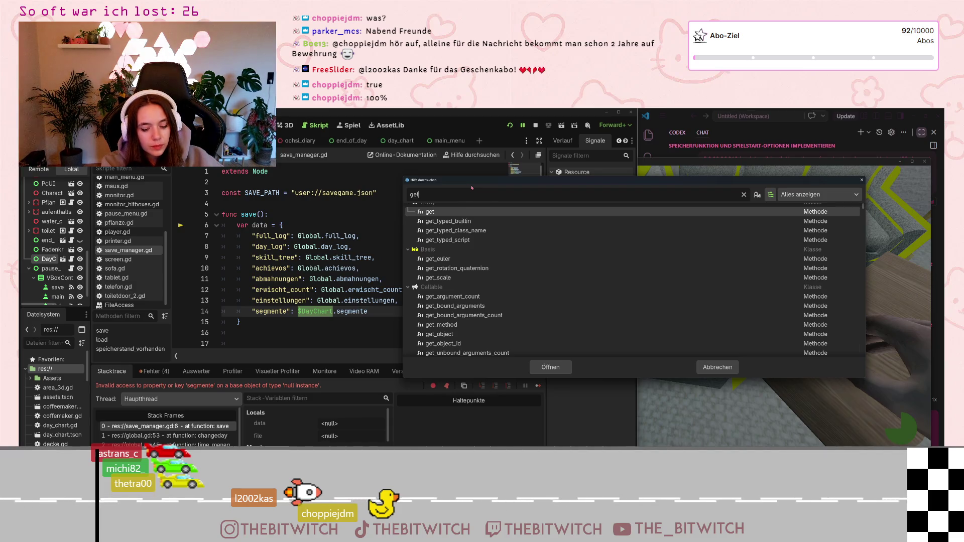
type("_t")
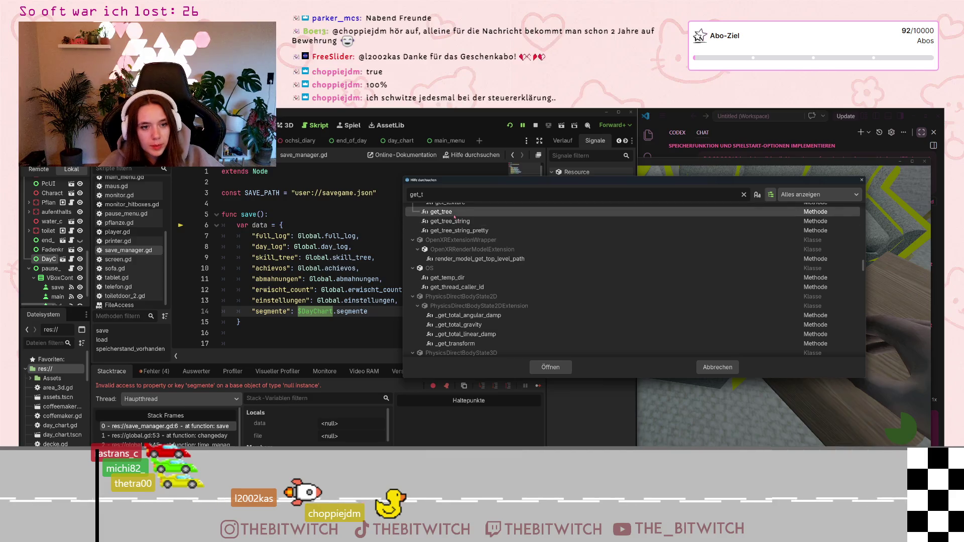
key("Escape")
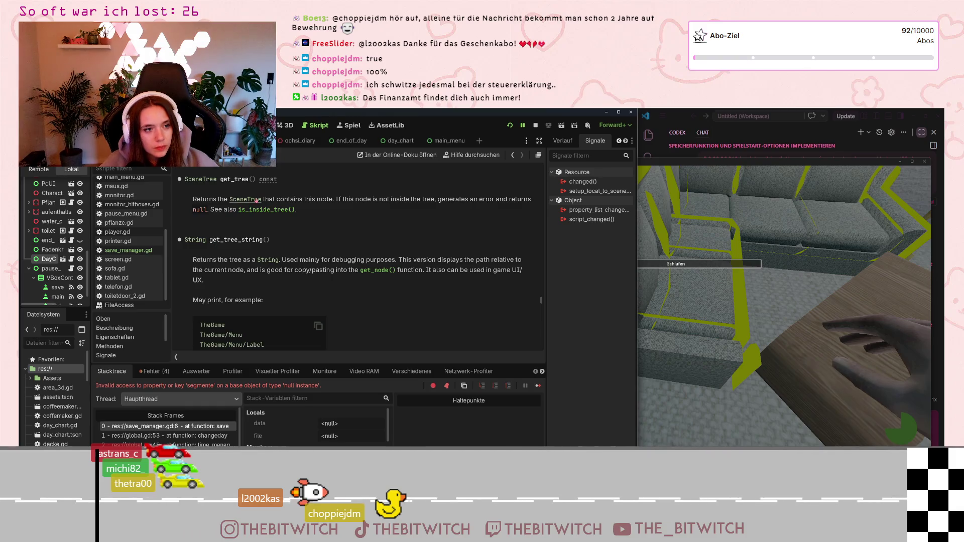
left_click(251, 199)
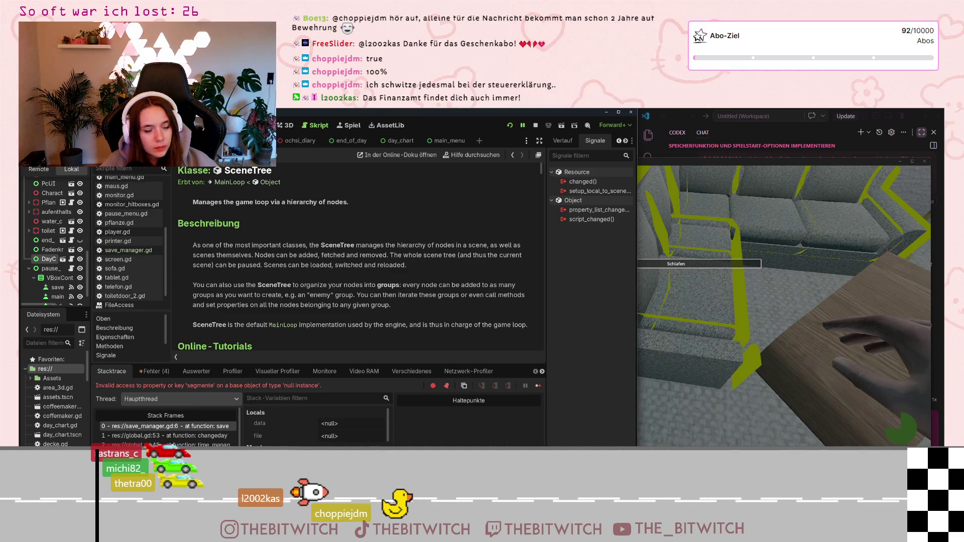
left_click(512, 155)
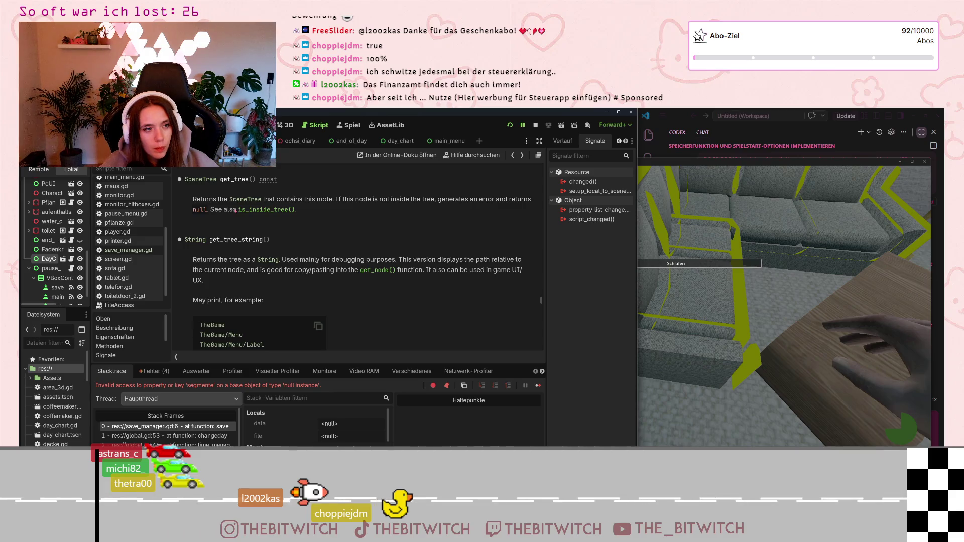
scroll(235, 211, "down", 3)
scroll(292, 227, "down", 3)
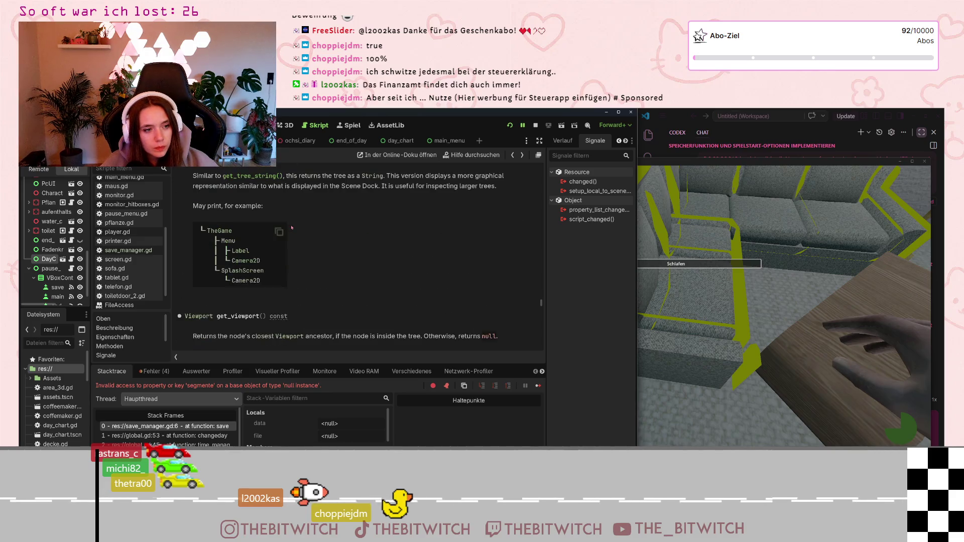
scroll(291, 228, "down", 3)
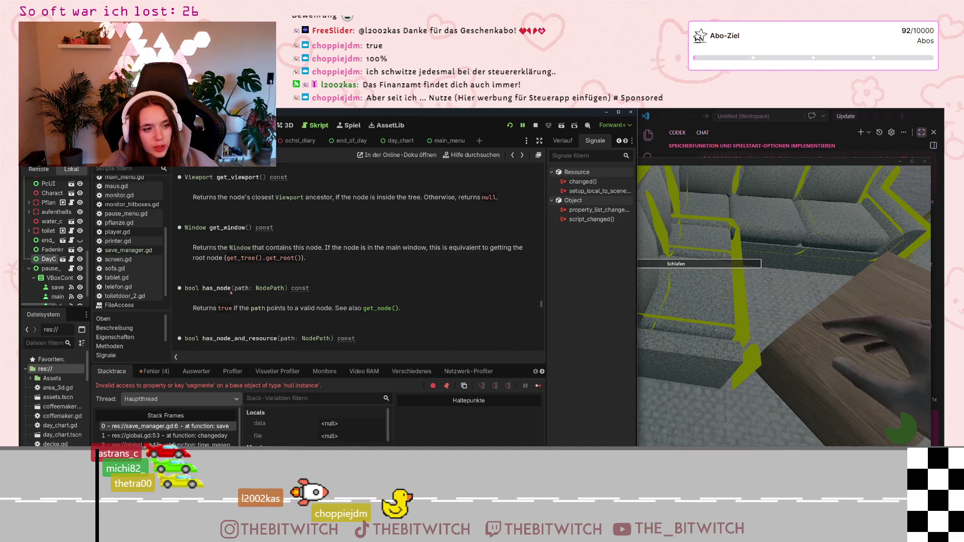
scroll(232, 239, "down", 2)
scroll(233, 240, "down", 4)
scroll(234, 241, "down", 3)
scroll(234, 241, "down", 2)
scroll(430, 284, "down", 2)
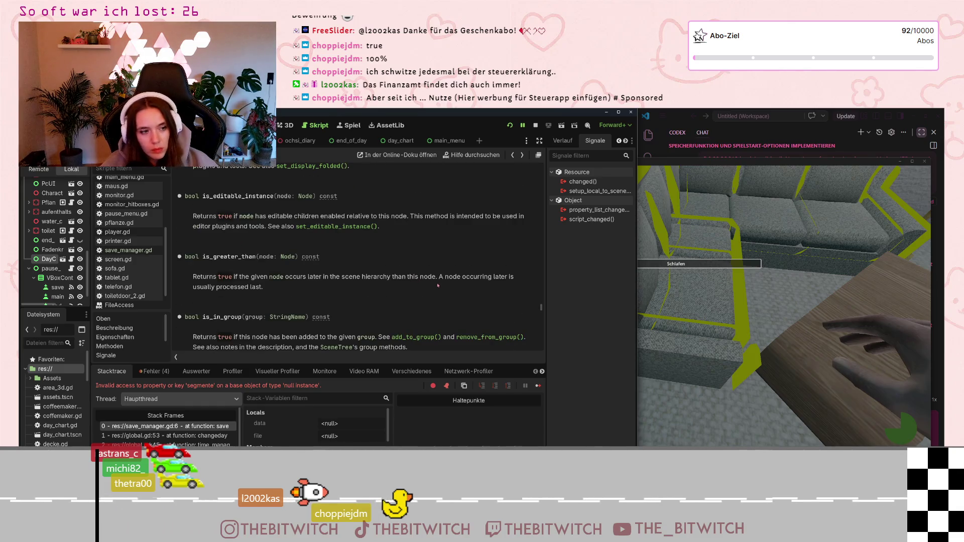
scroll(436, 287, "down", 2)
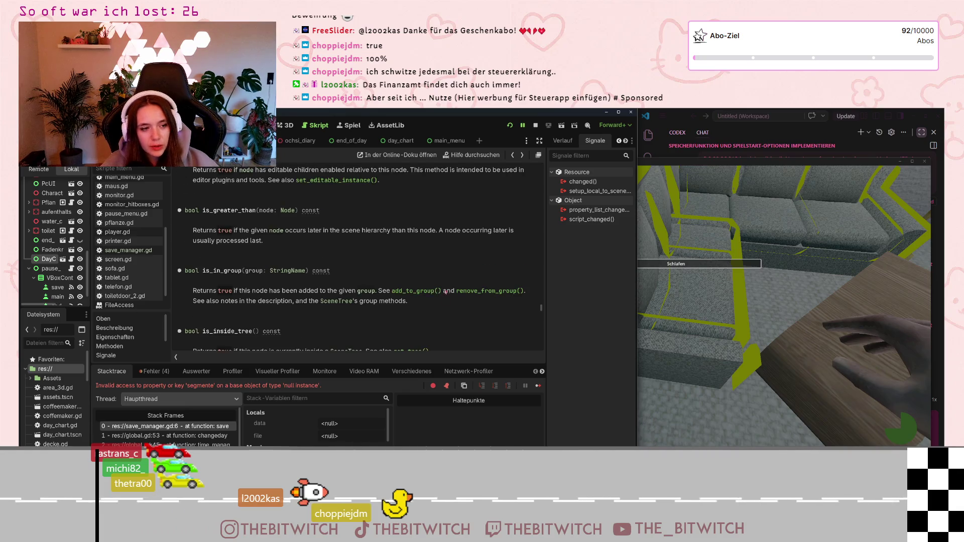
scroll(444, 292, "down", 3)
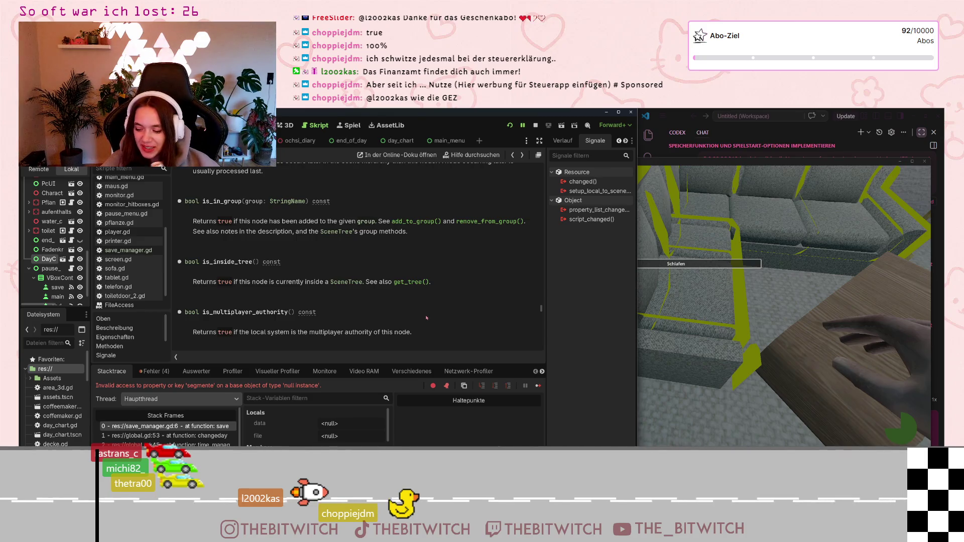
scroll(427, 327, "down", 3)
scroll(424, 327, "down", 2)
scroll(432, 322, "down", 5)
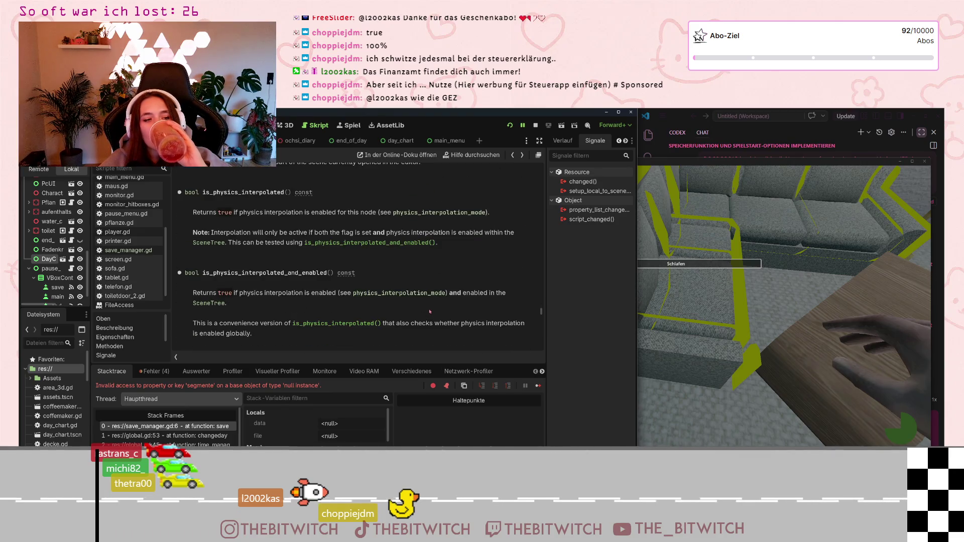
scroll(428, 311, "down", 8)
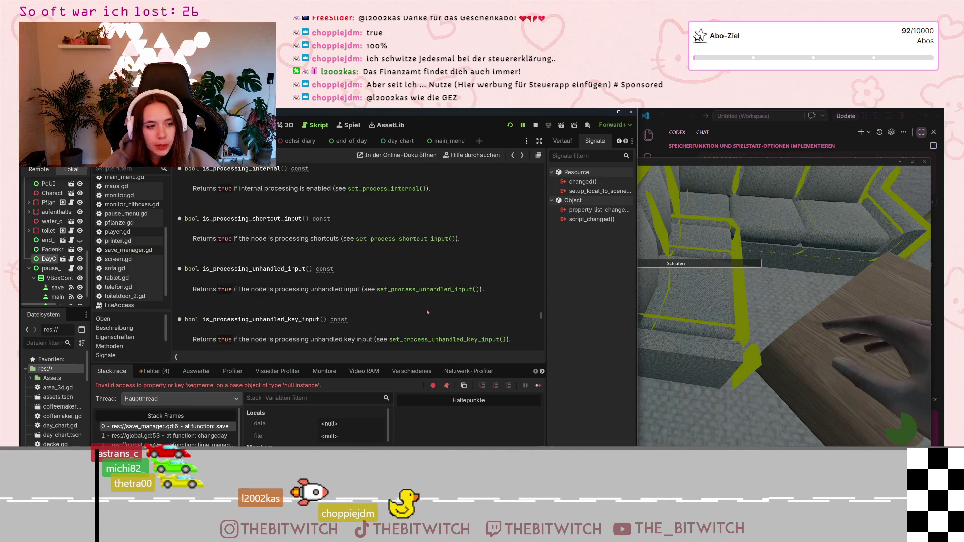
scroll(427, 307, "down", 3)
scroll(430, 304, "down", 5)
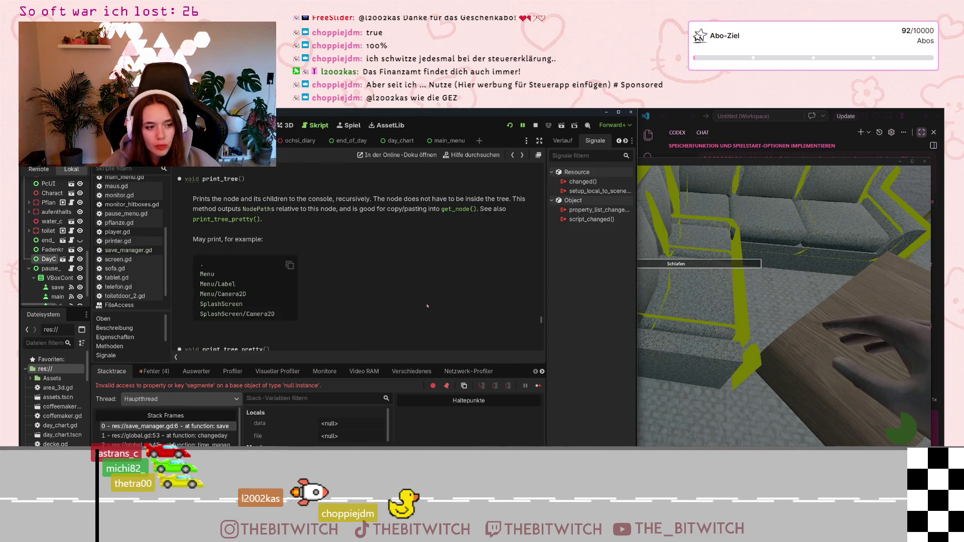
scroll(429, 302, "up", 7)
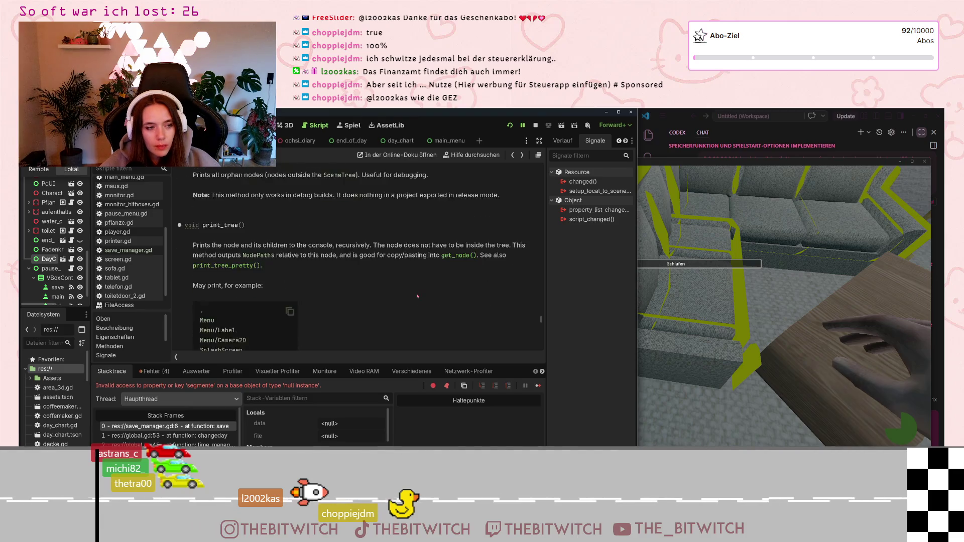
scroll(426, 304, "up", 15)
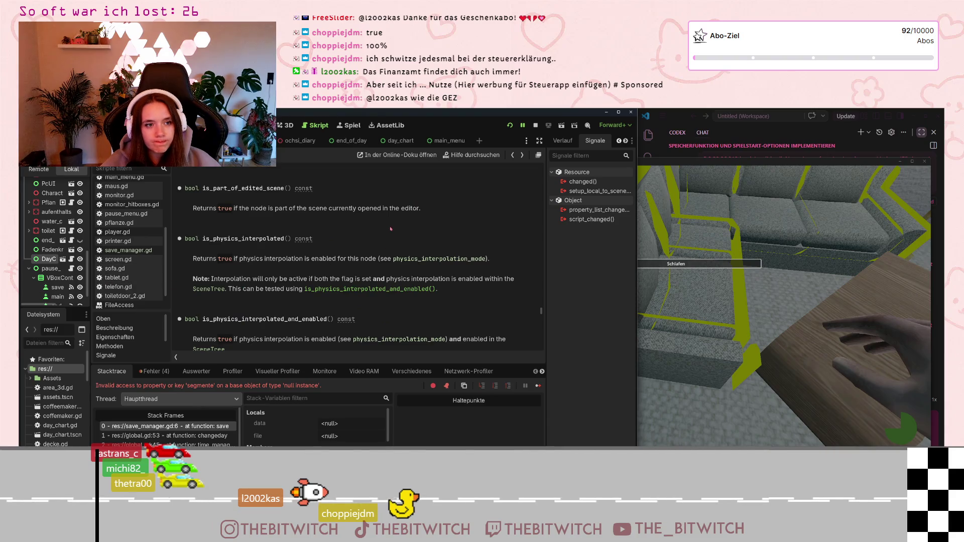
left_click(474, 154)
- Search the help for get_node and open its documentation page
left_click(486, 192)
key("BackSpace")
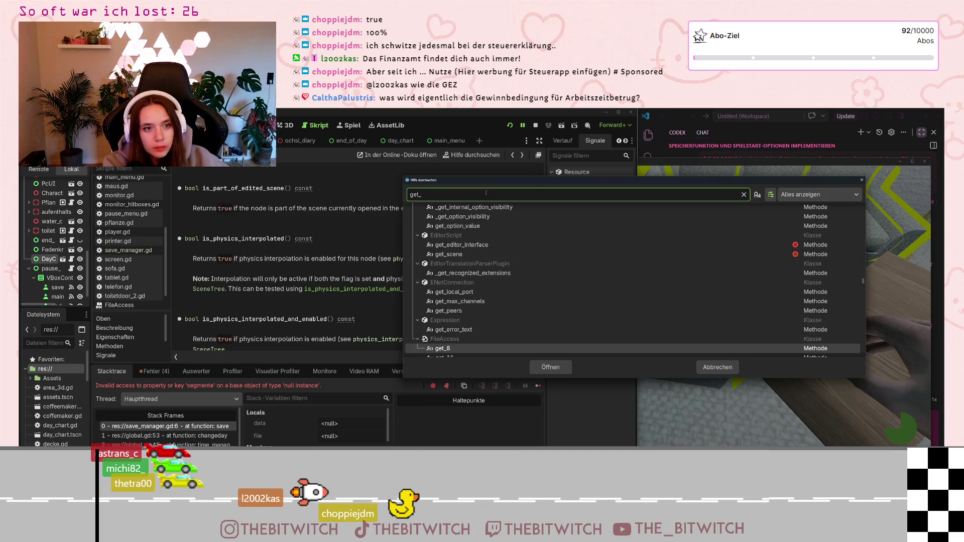
type("node")
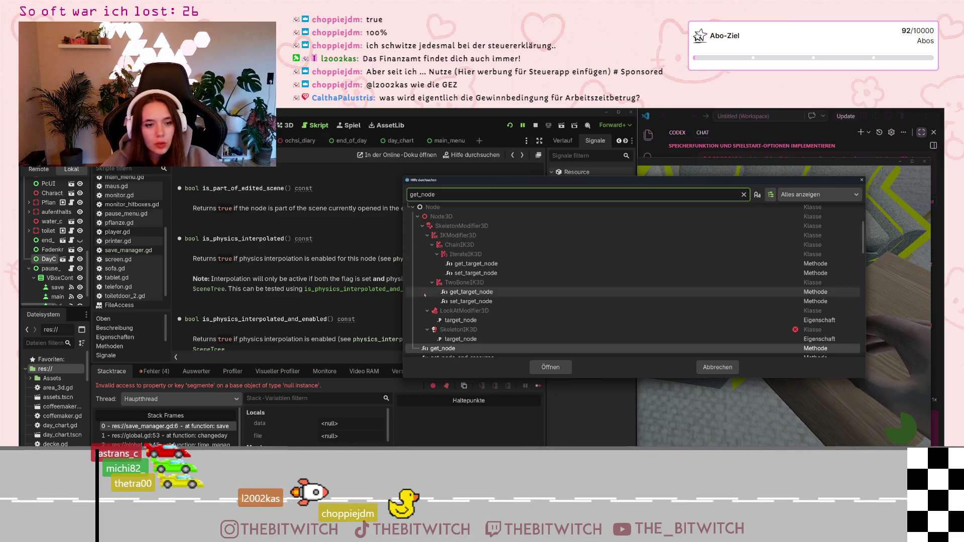
key("Return")
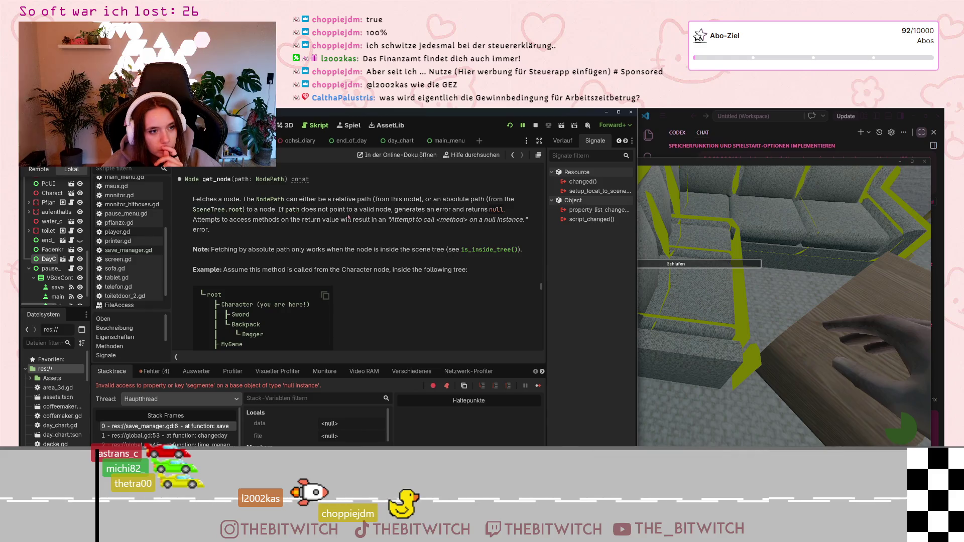
- Select the get_node("/root/MyGame") example, then return to save_manager.gd
scroll(388, 219, "down", 4)
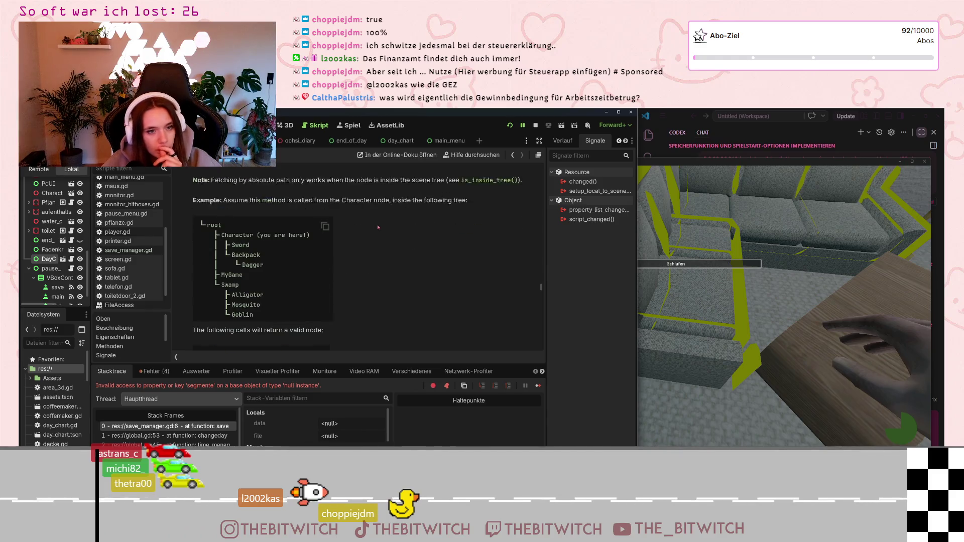
scroll(368, 234, "down", 4)
scroll(370, 236, "up", 2)
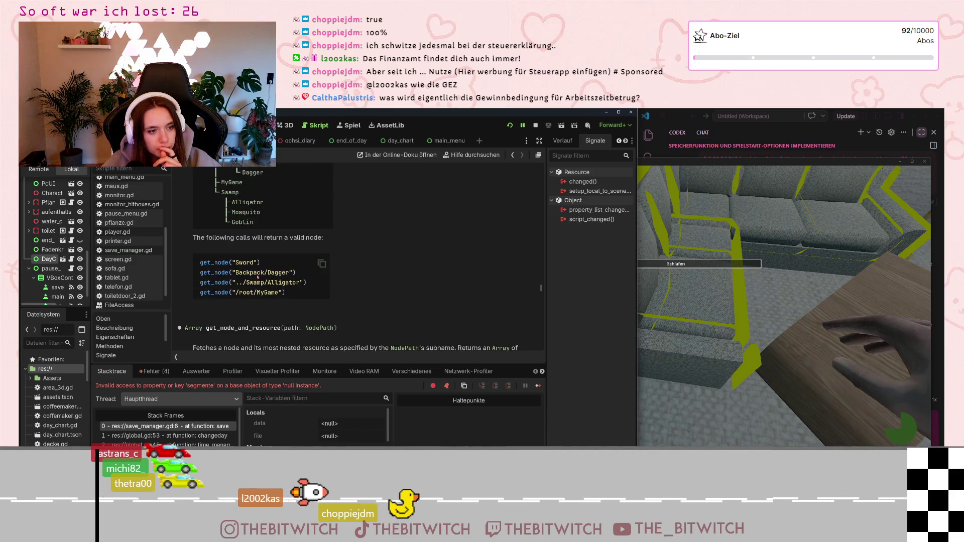
left_click_drag(200, 292, 286, 293)
key("ctrl+c")
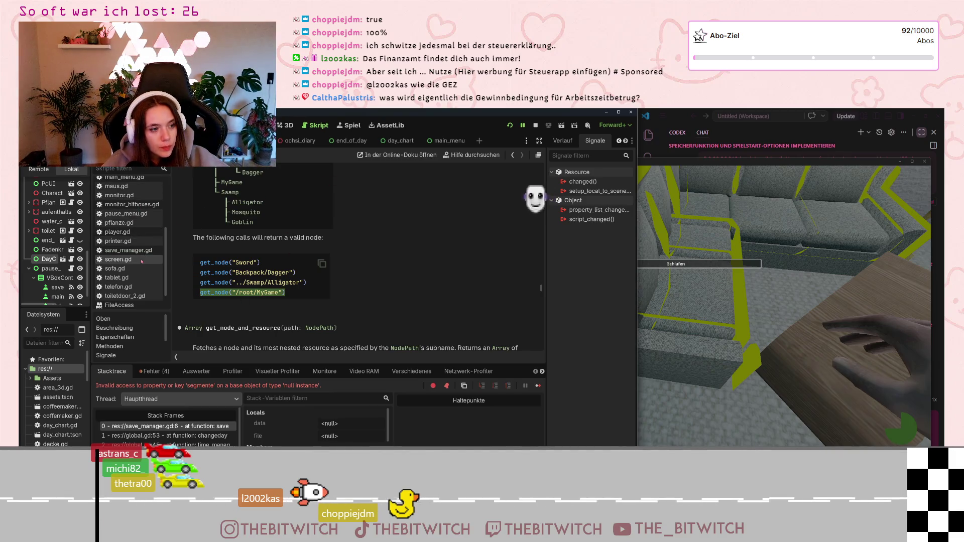
left_click(128, 250)
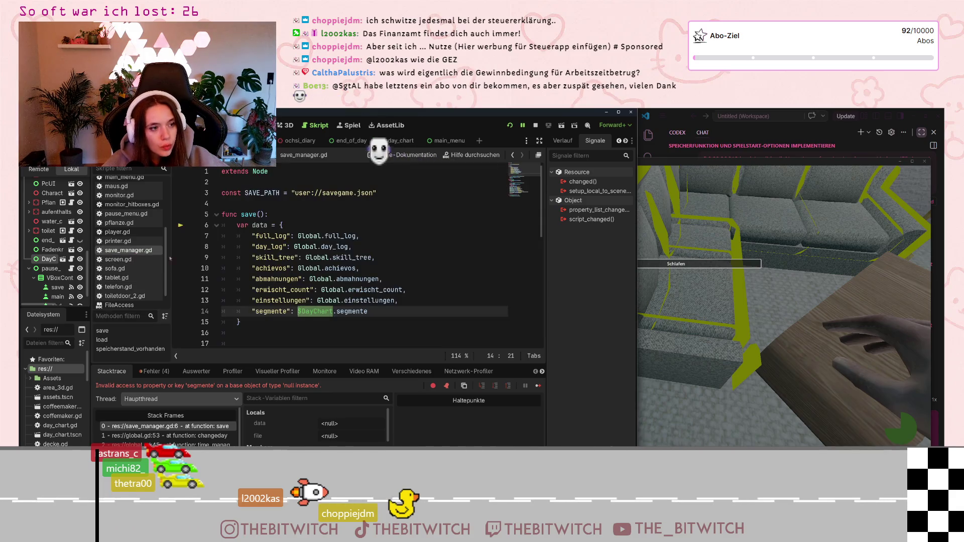
- Replace $DayChart on line 14 with get_node("/root/welt/DayChart"), keeping .segmente attached
key("ctrl+v")
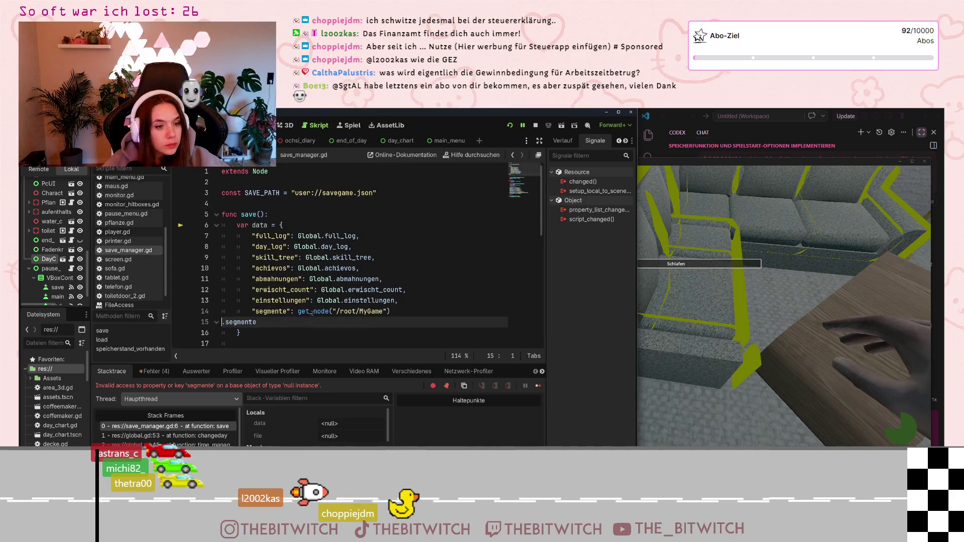
key("BackSpace")
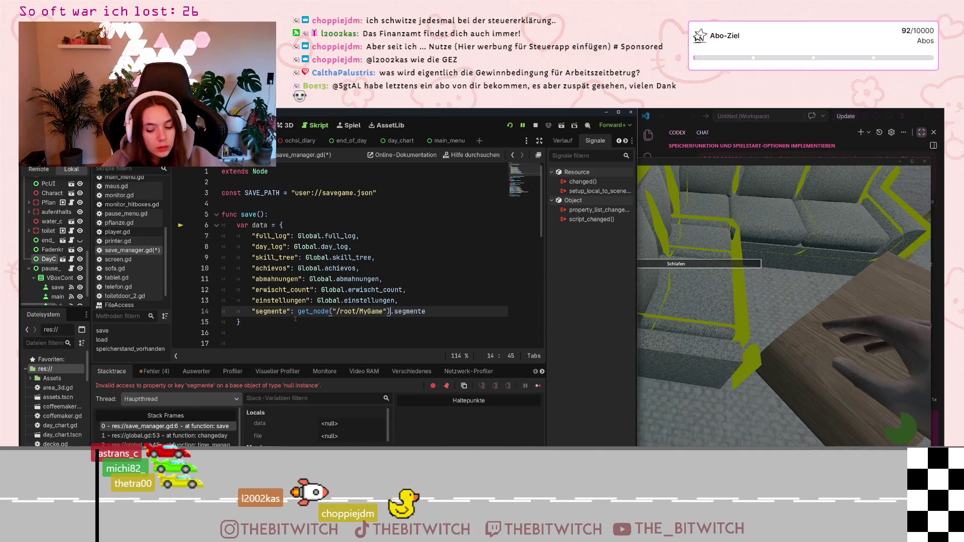
double_click(372, 311)
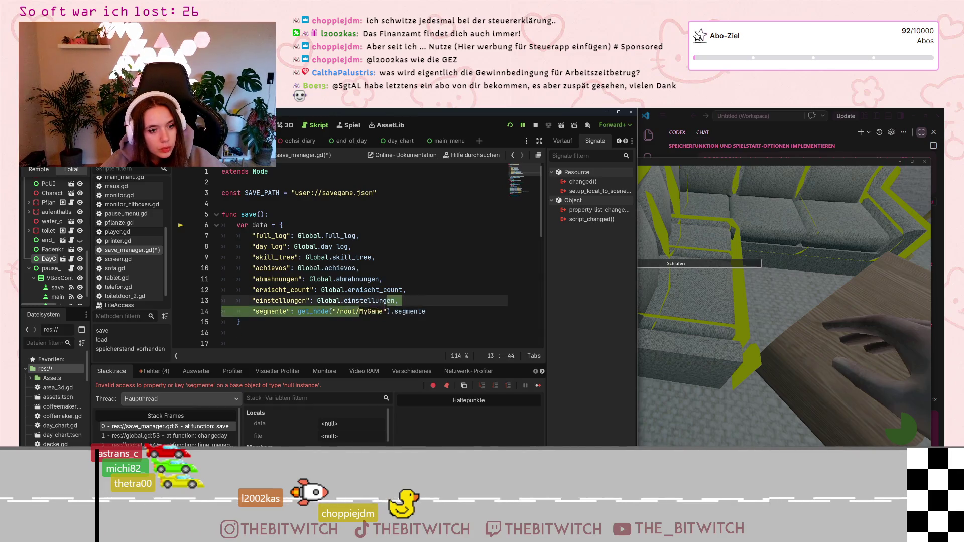
type("welt")
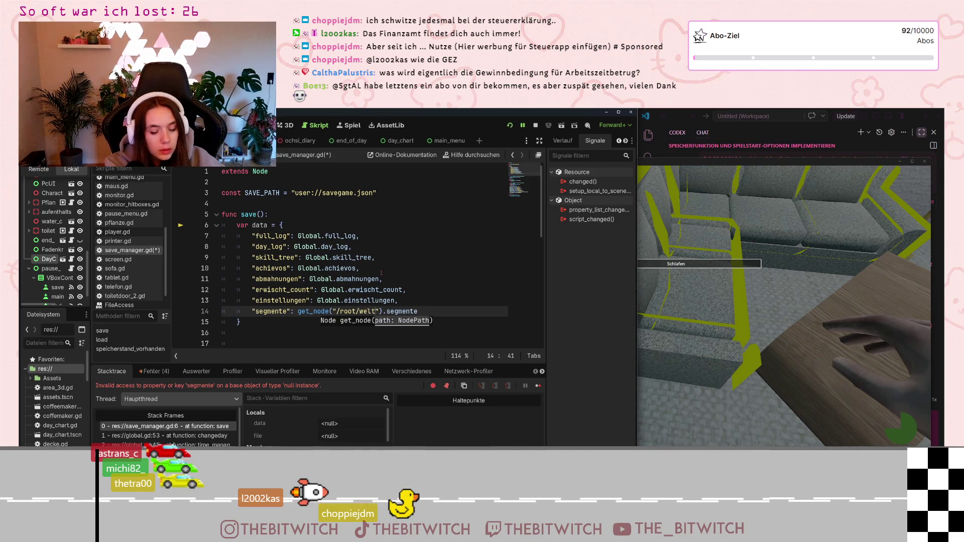
type("/")
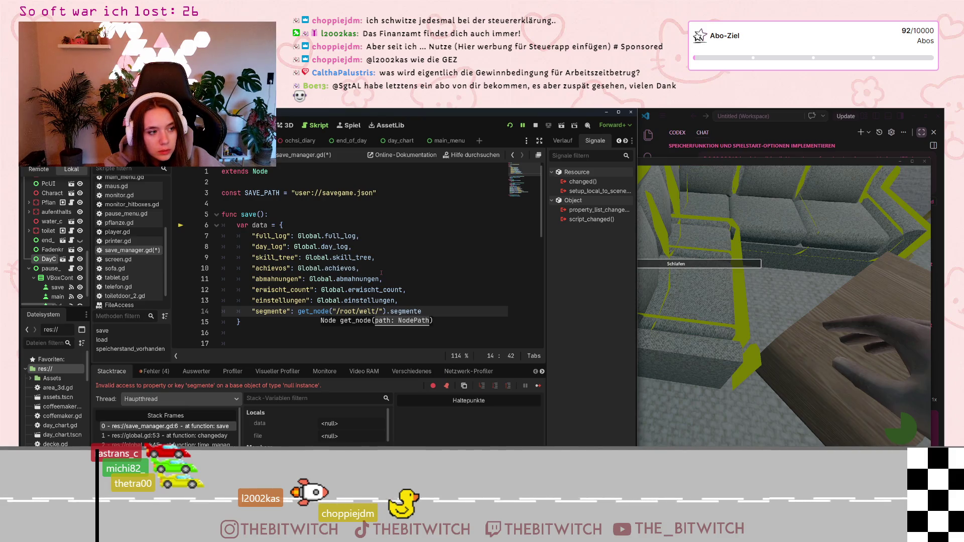
type("DayChar")
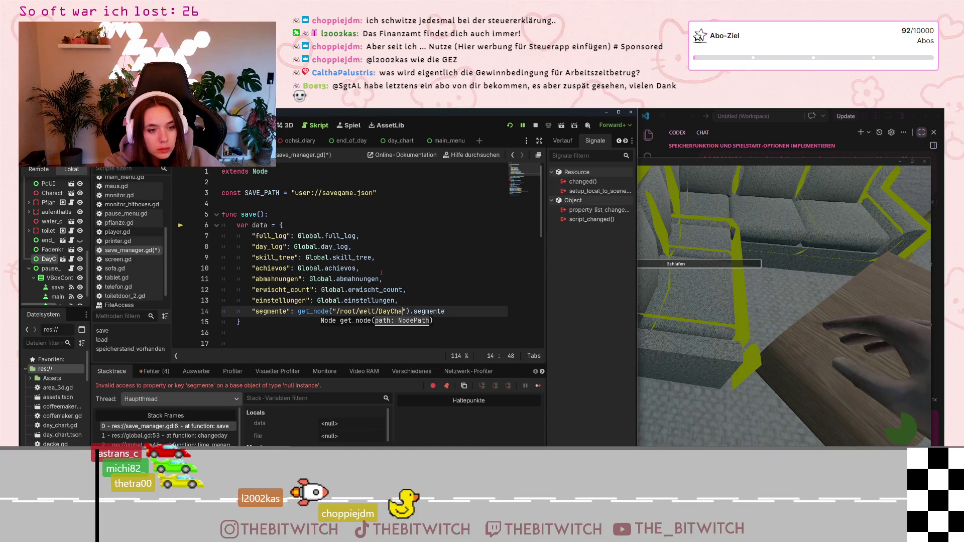
type("t")
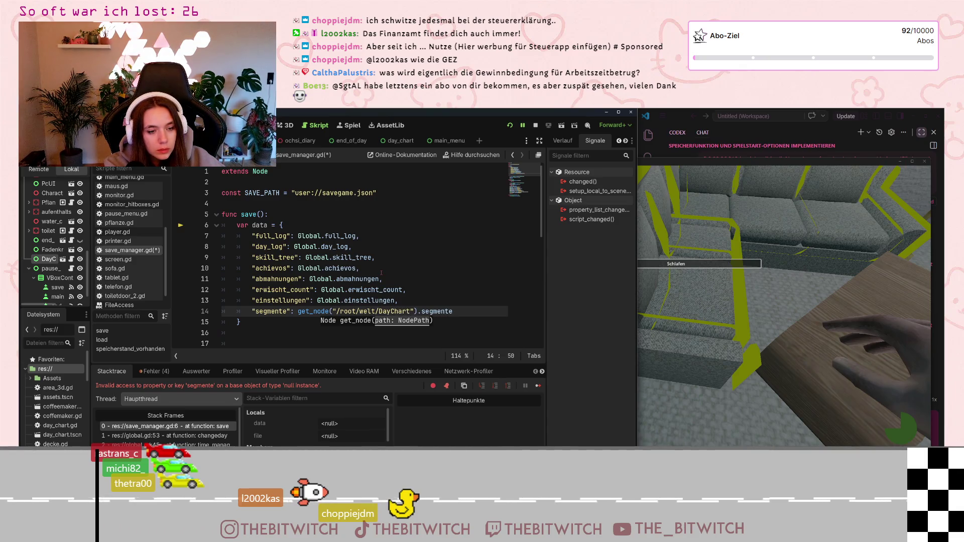
left_click(380, 271)
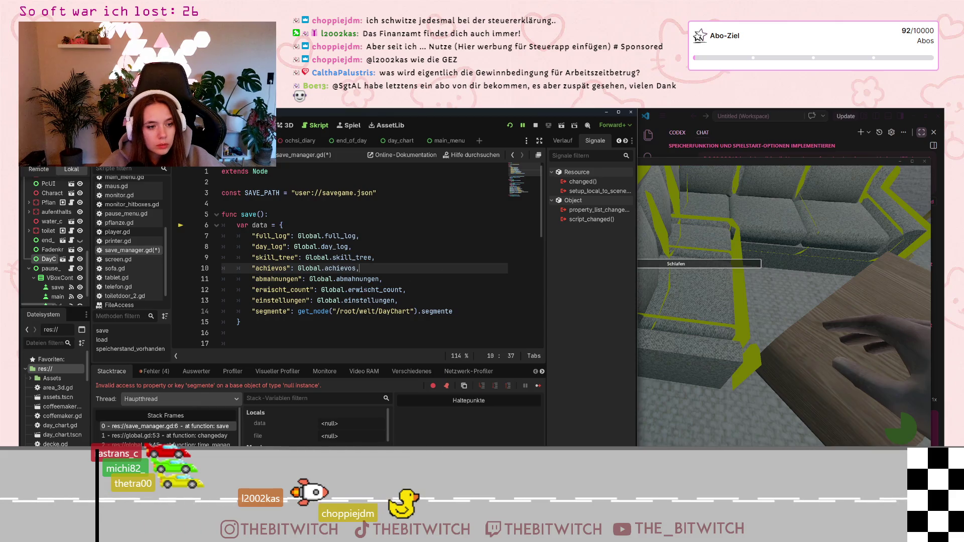
left_click(417, 311)
- Copy the get_node call over $DayChart on line 38 in load() and save
left_click_drag(416, 311, 298, 311)
key("ctrl+c")
scroll(281, 311, "down", 8)
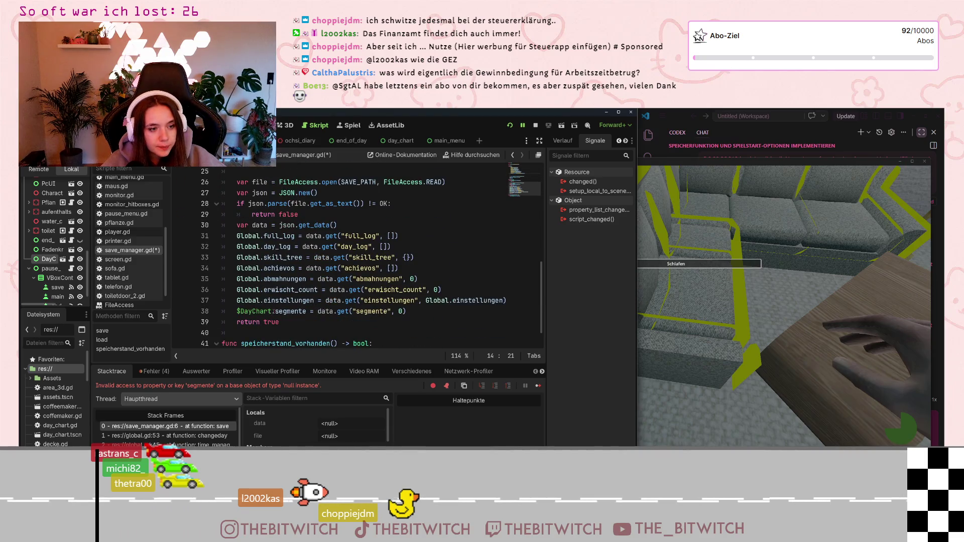
left_click_drag(271, 311, 237, 311)
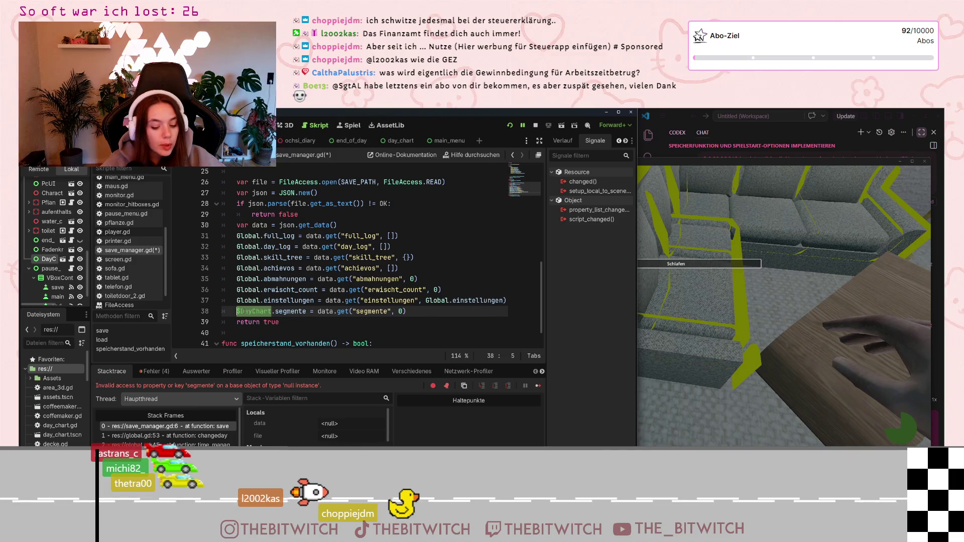
key("ctrl+v")
left_click(287, 268)
key("ctrl+s")
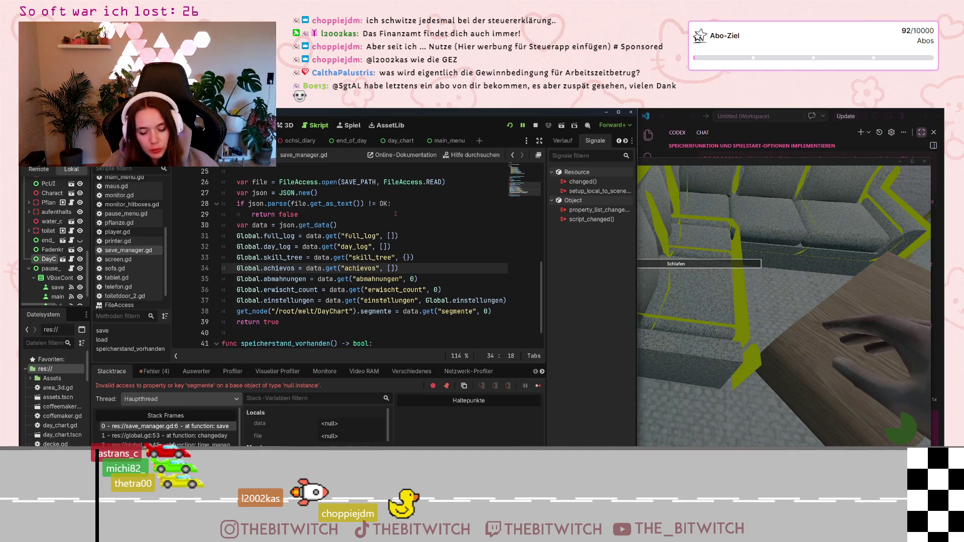
mouse_move(385, 204)
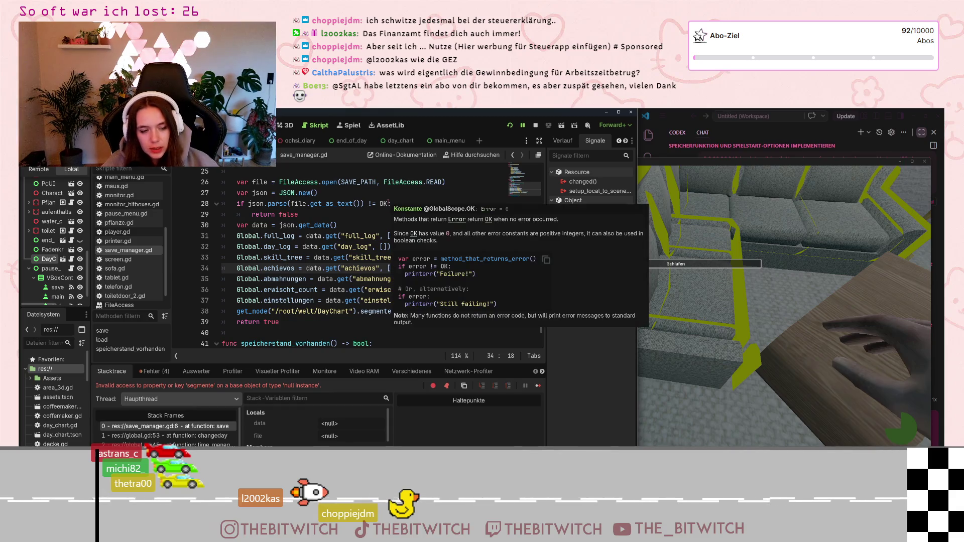
left_click(384, 216)
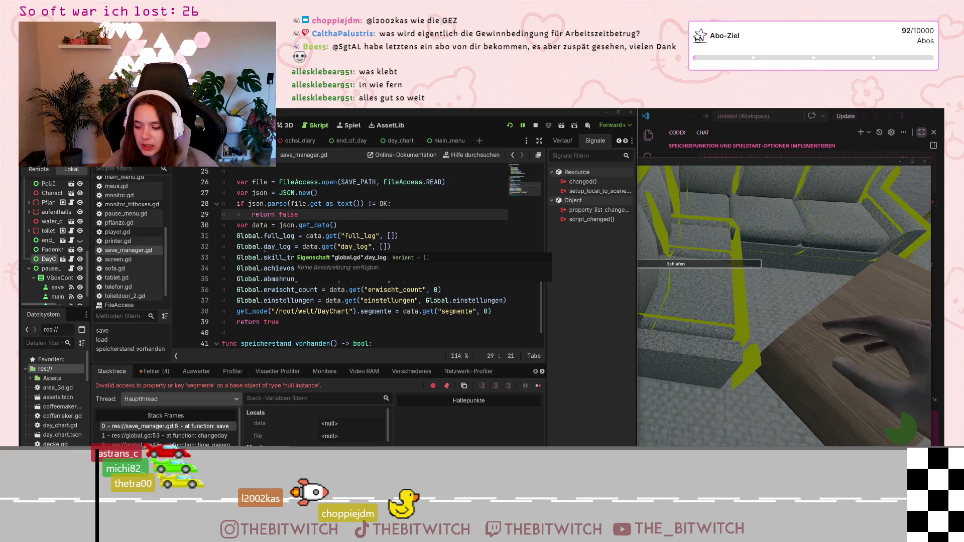
- Dismiss the day_log hint and stop the running game
left_click(366, 224)
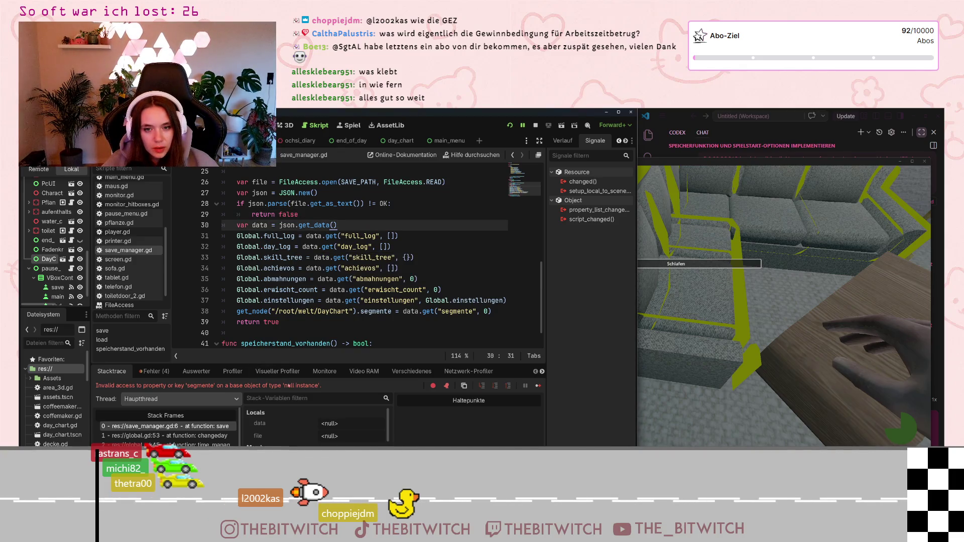
left_click(535, 125)
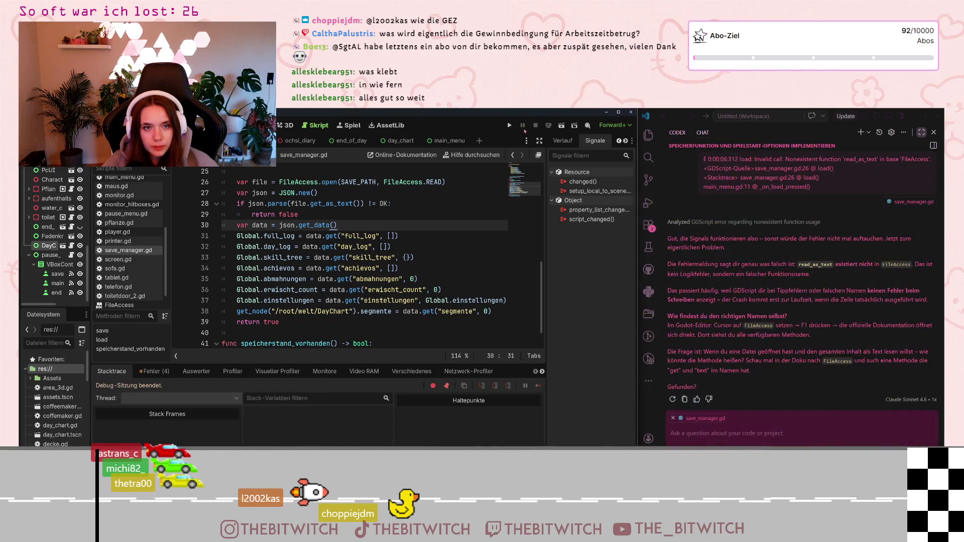
- Run a first test from Neuer Spielstand, walking toward the sofa, then close the game
left_click(512, 127)
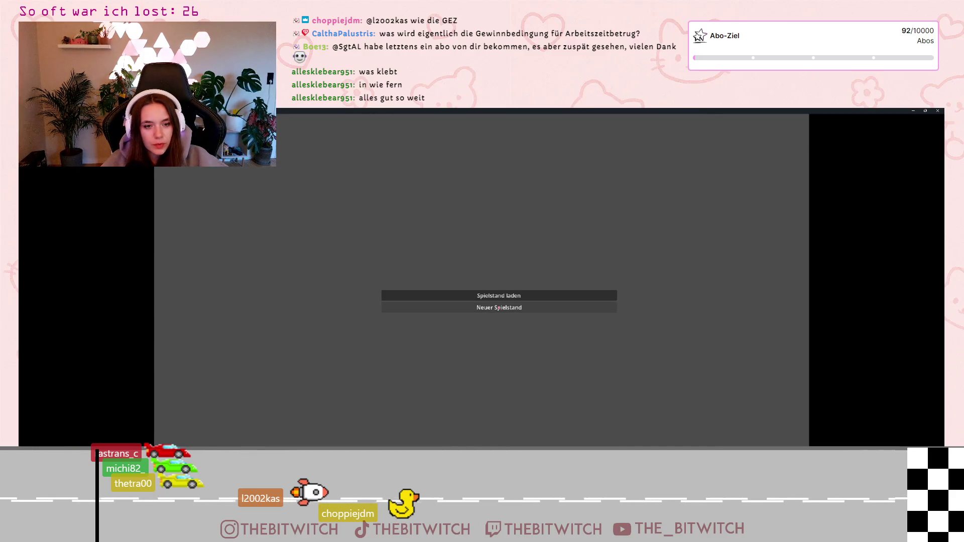
left_click(452, 307)
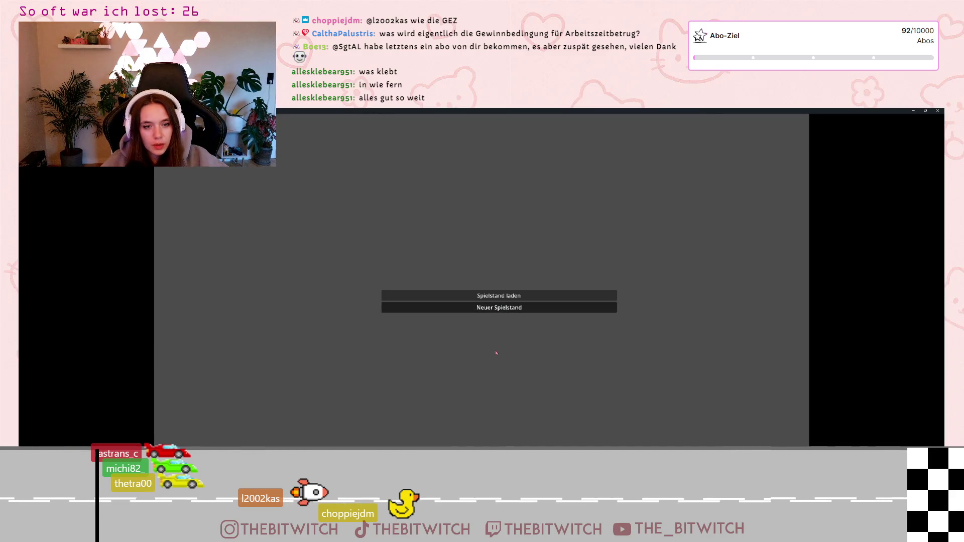
key("w")
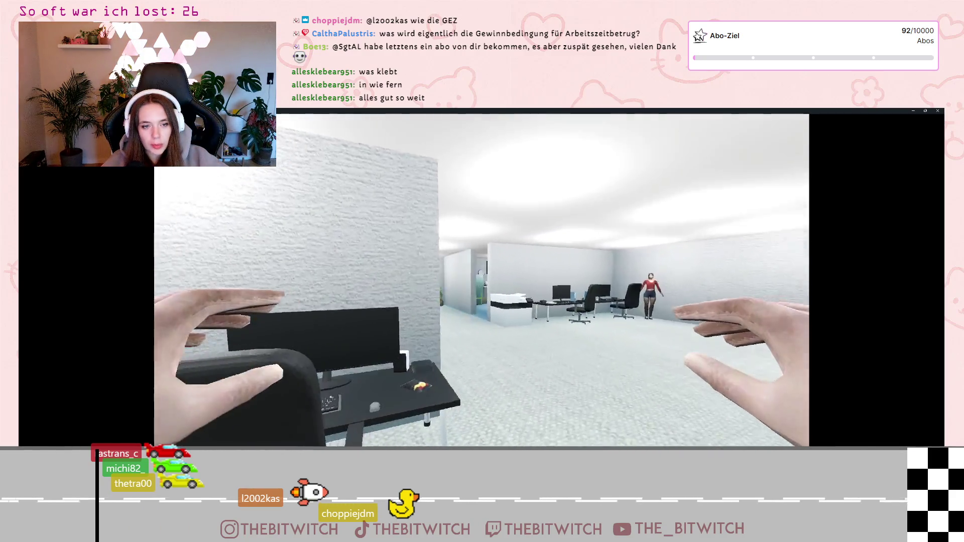
key("w")
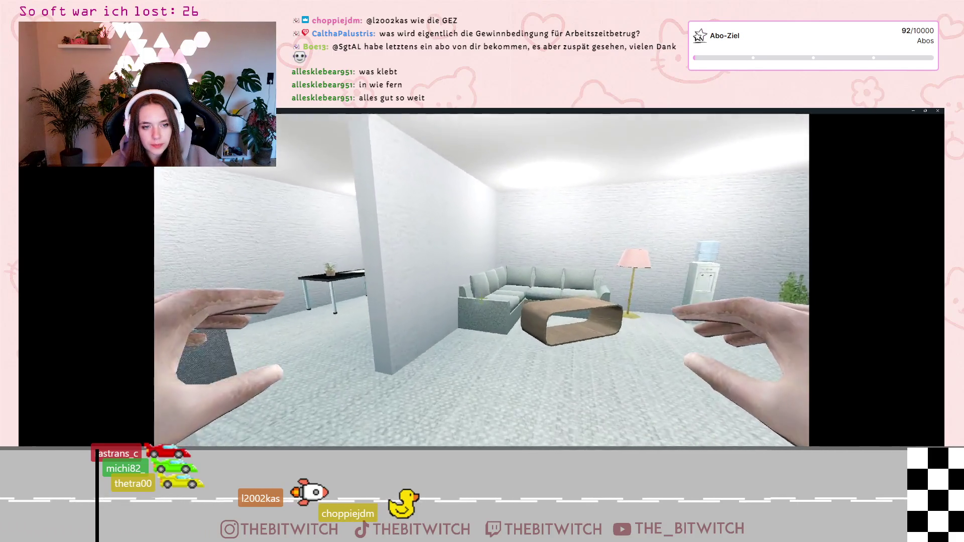
key("w")
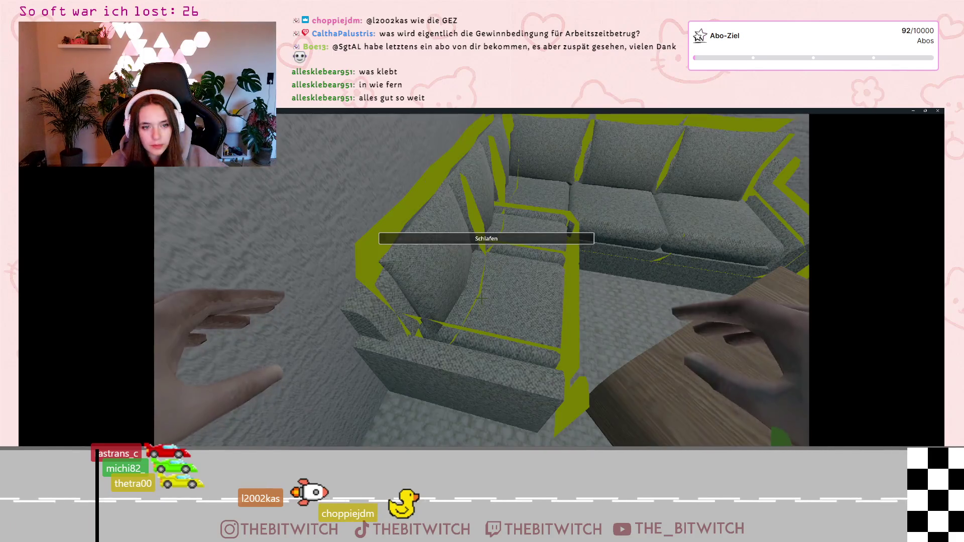
key("Escape")
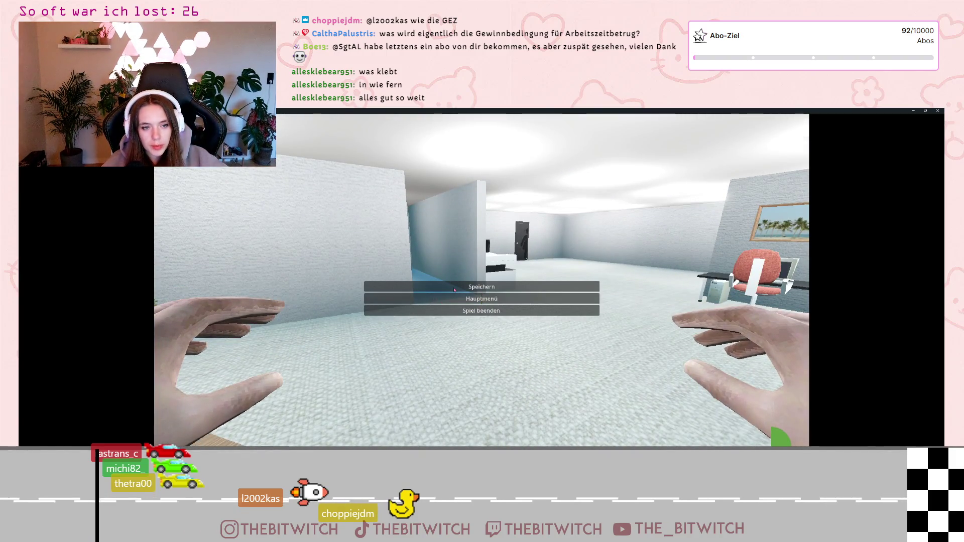
left_click(937, 110)
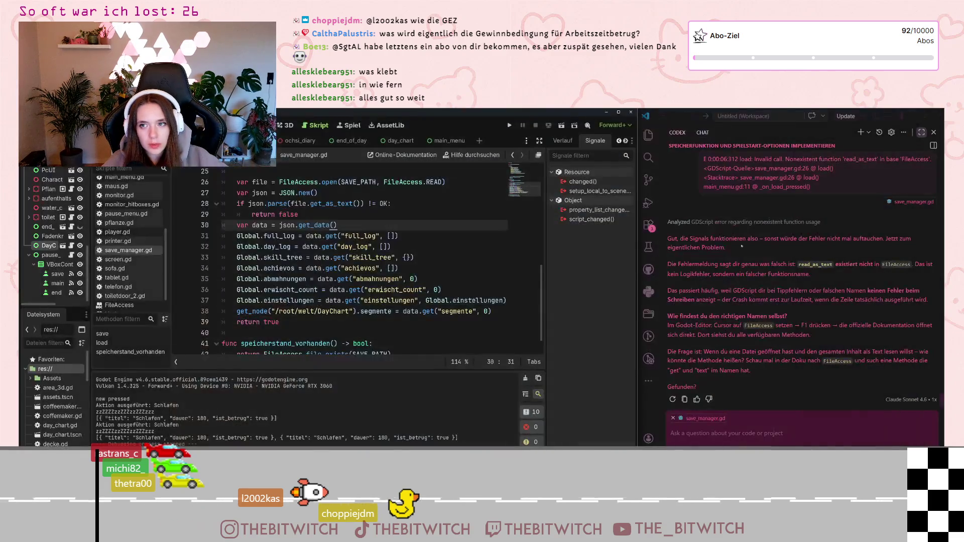
- Replay from a new save, sleeping on the sofa and repairing the printer, then close the game
left_click(509, 125)
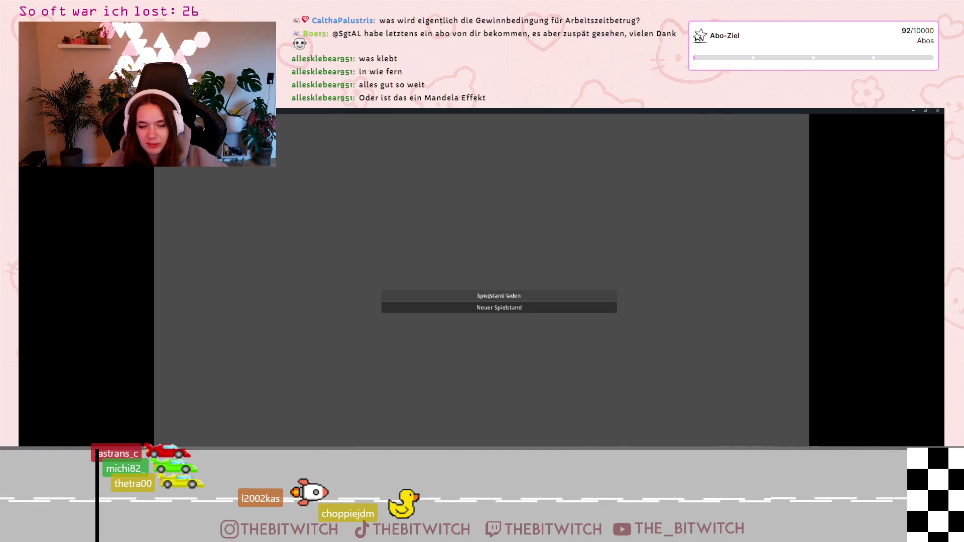
left_click(485, 310)
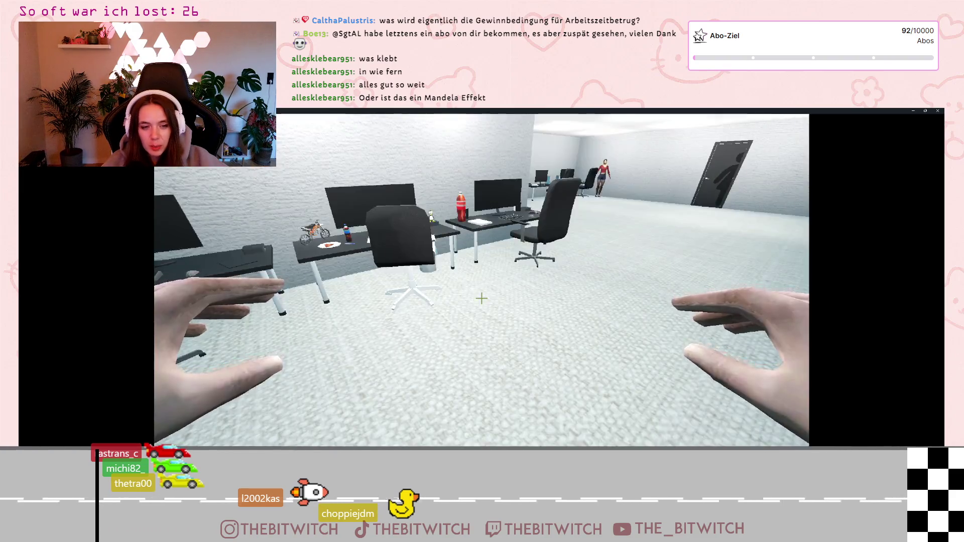
key("w")
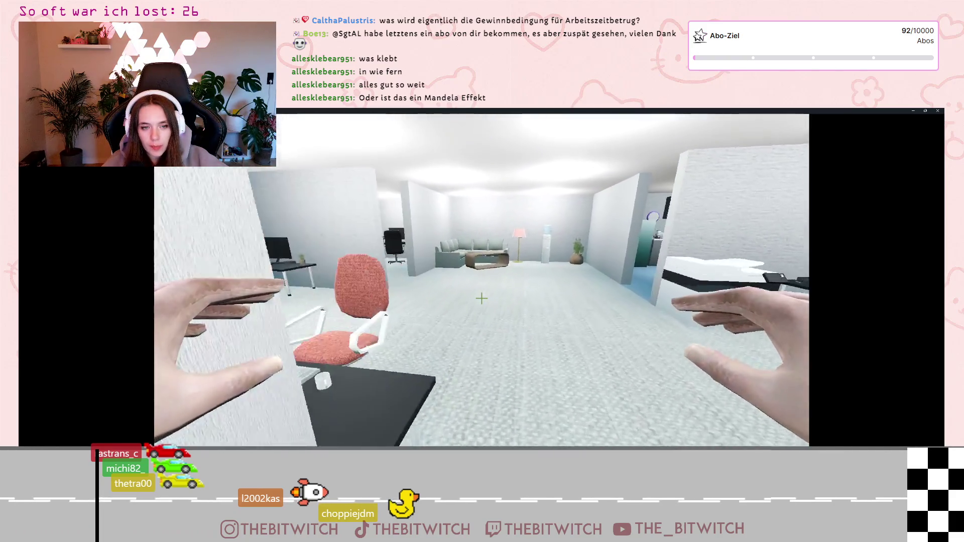
key("w")
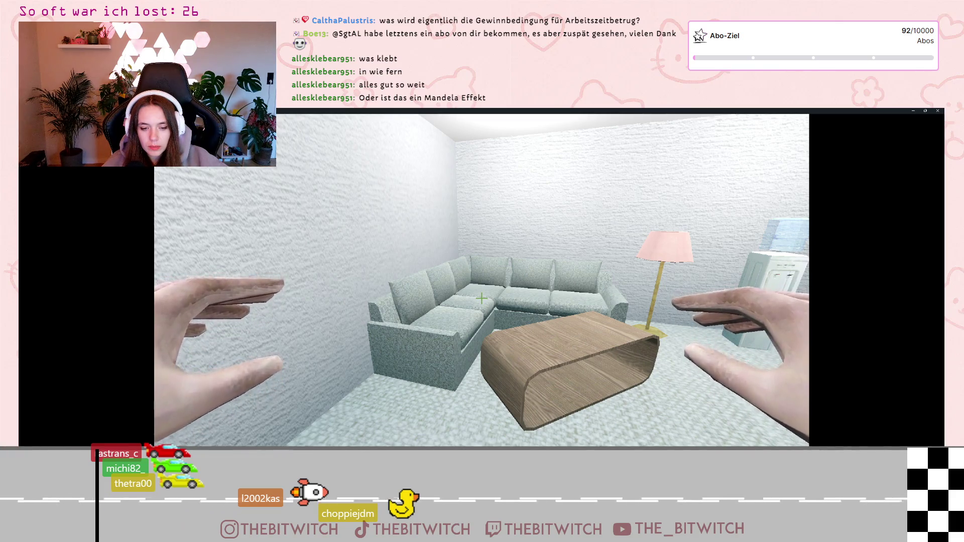
key("w")
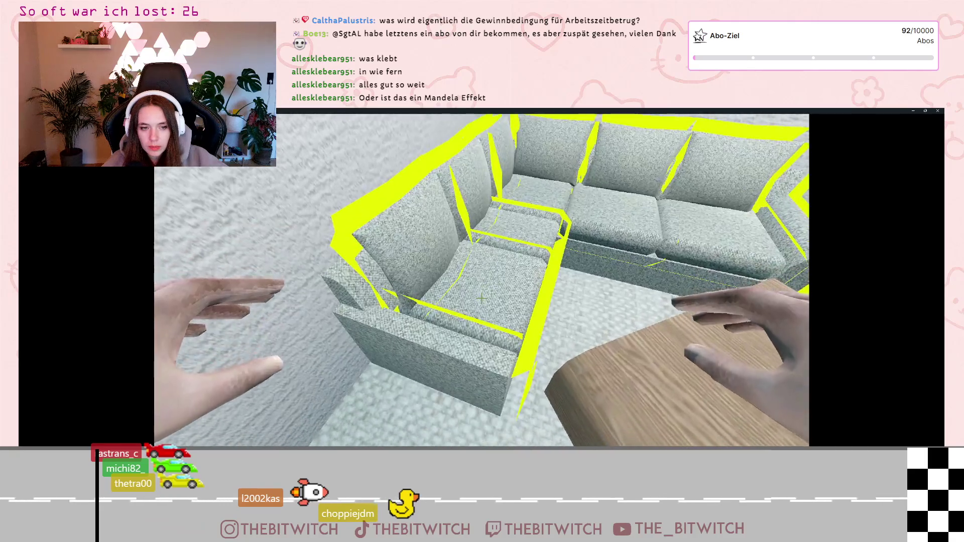
key("e")
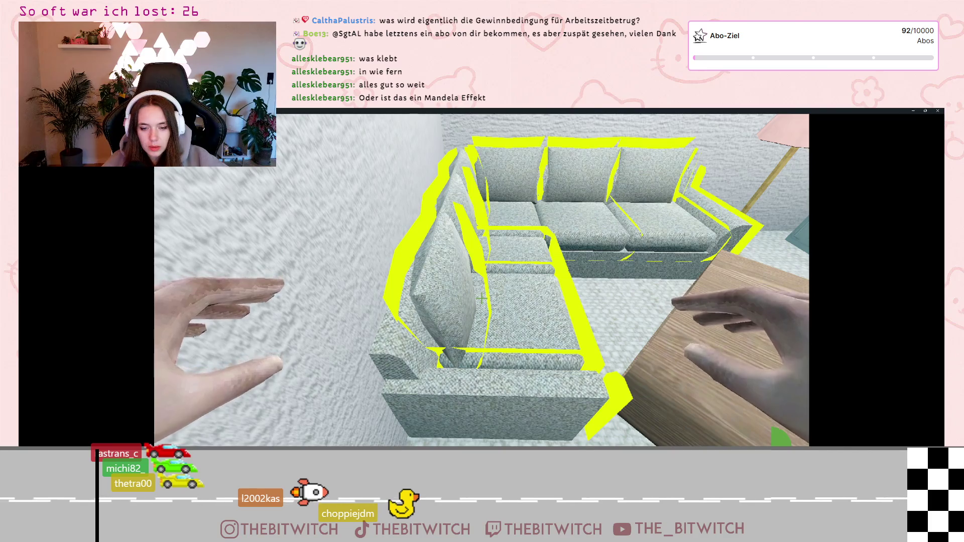
key("w")
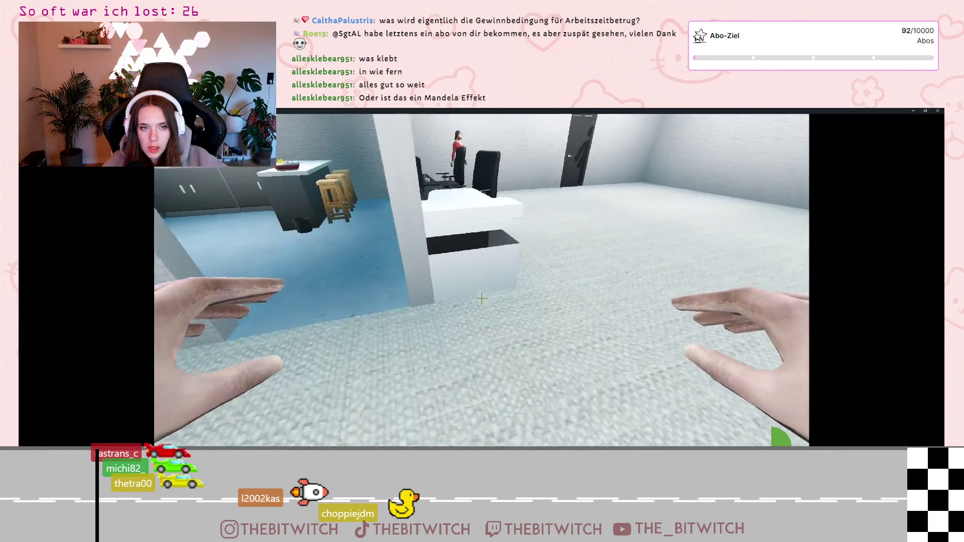
key("w")
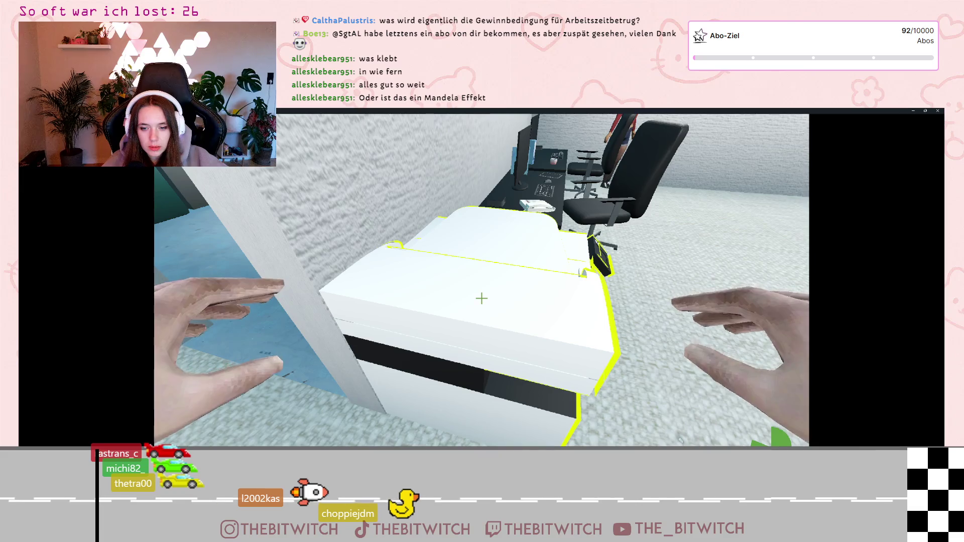
key("w")
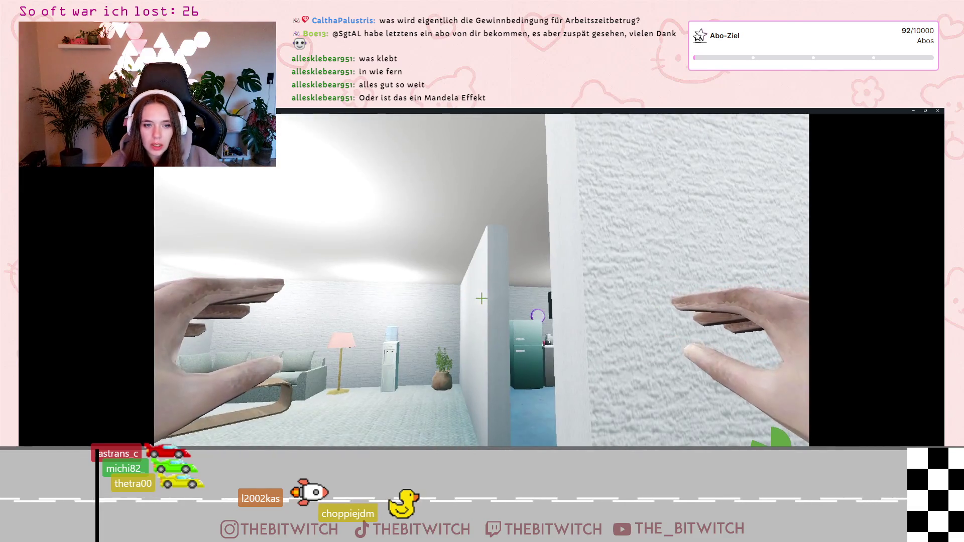
key("Escape")
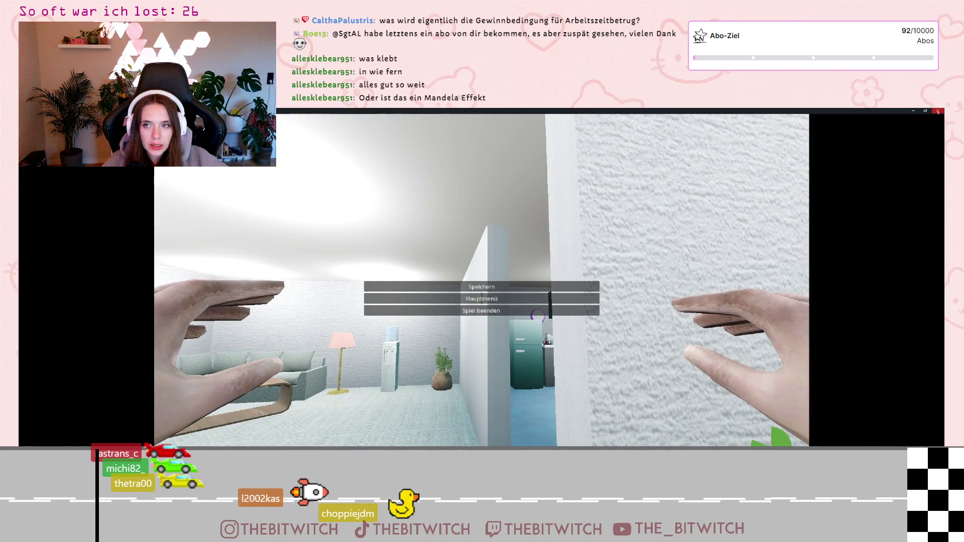
left_click(937, 110)
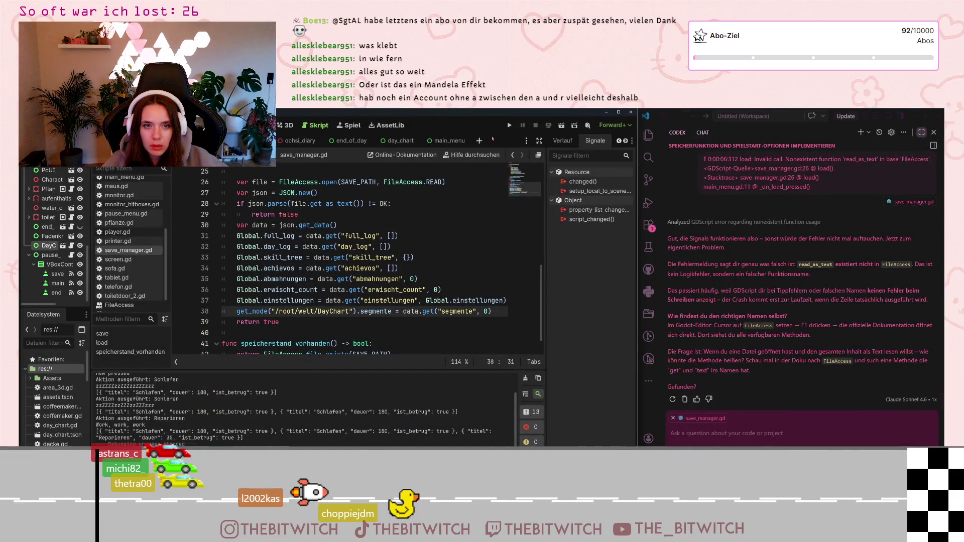
- Run the game and choose Spielstand laden, breaking at save_manager.gd line 38
left_click(509, 125)
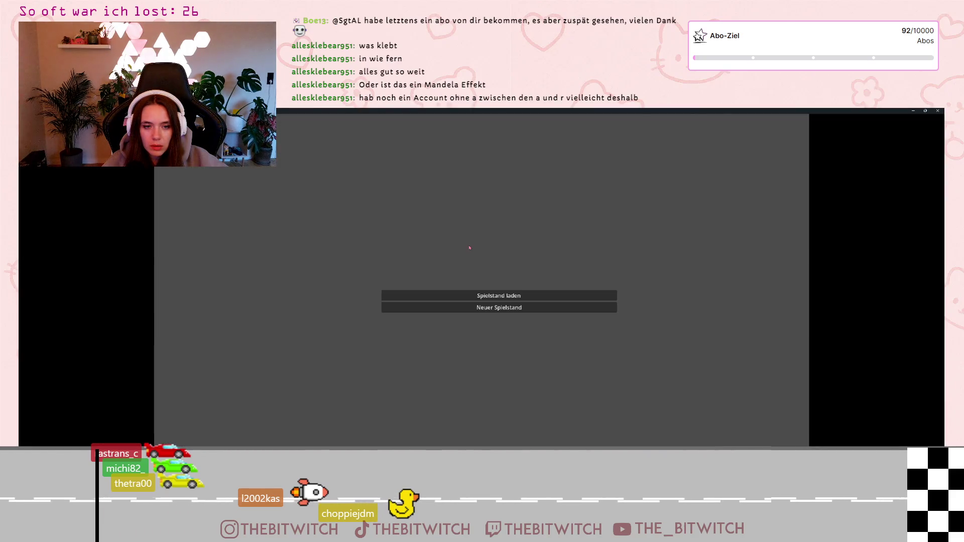
left_click(480, 294)
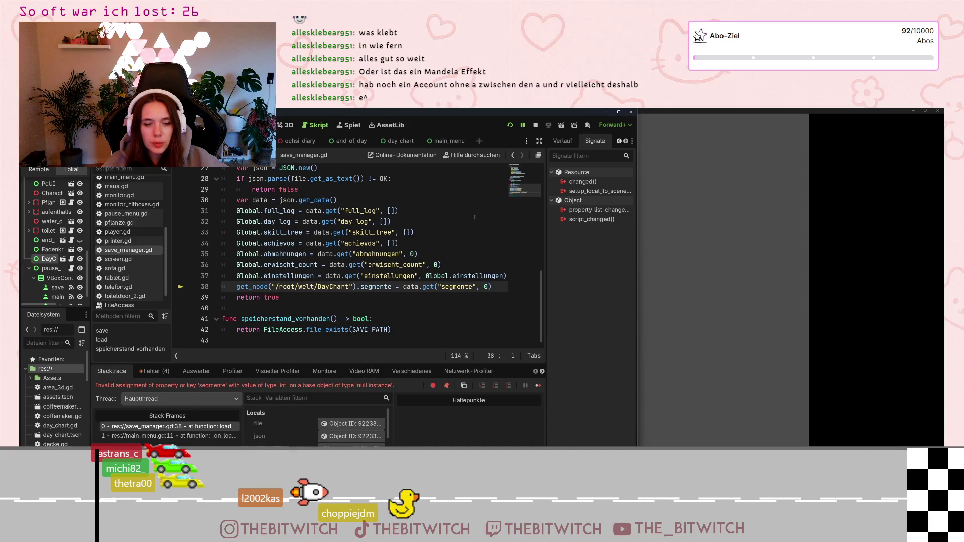
- Replace line 38's default 0 with an empty array [], save, and stop the game
left_click(485, 286)
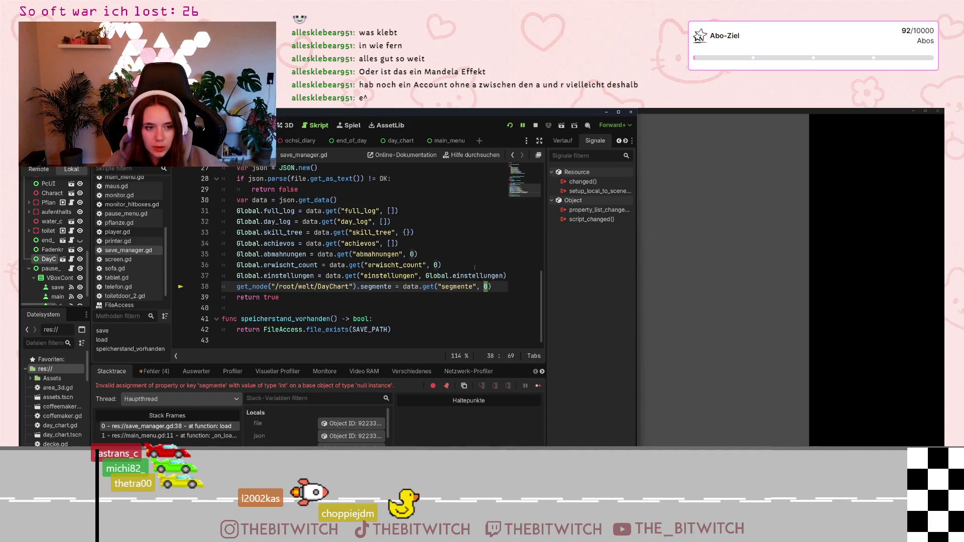
type("[")
key("Right")
type("]")
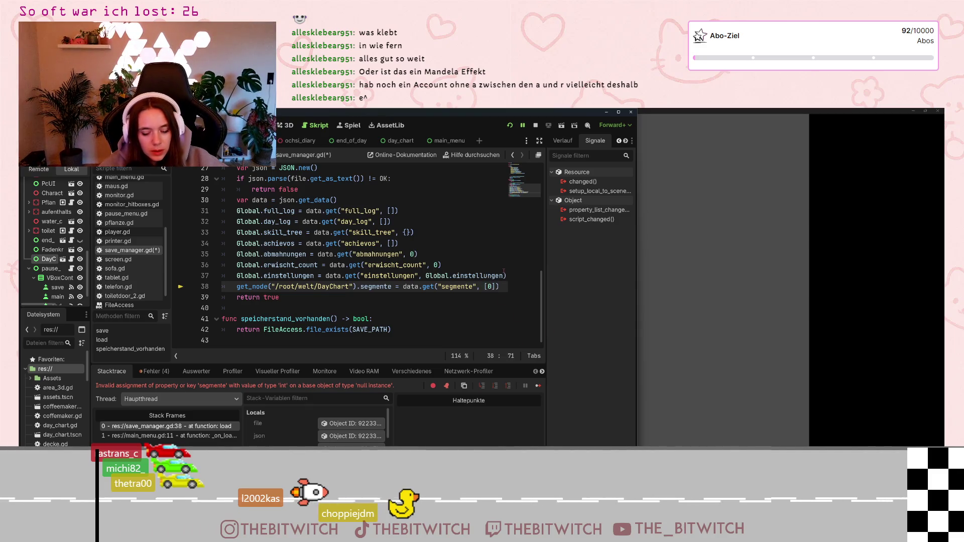
key("BackSpace")
key("Down")
key("ctrl+s")
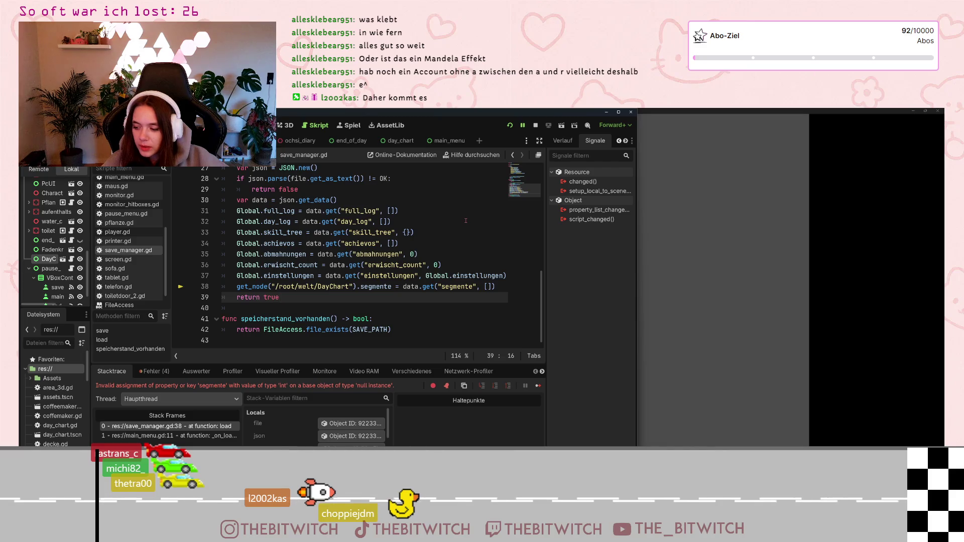
left_click(535, 125)
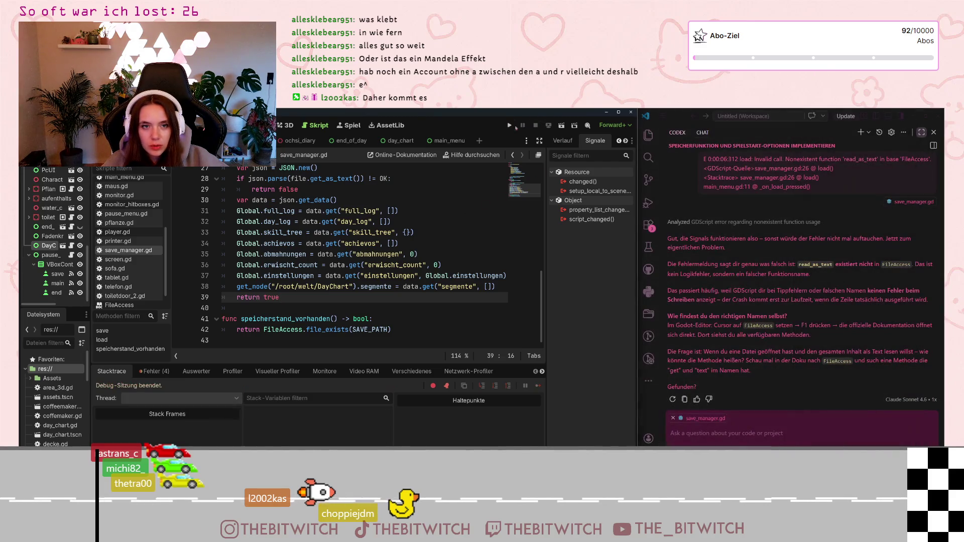
- Rerun the game and load the save, now hitting an Array-on-null-instance error at line 38
left_click(509, 125)
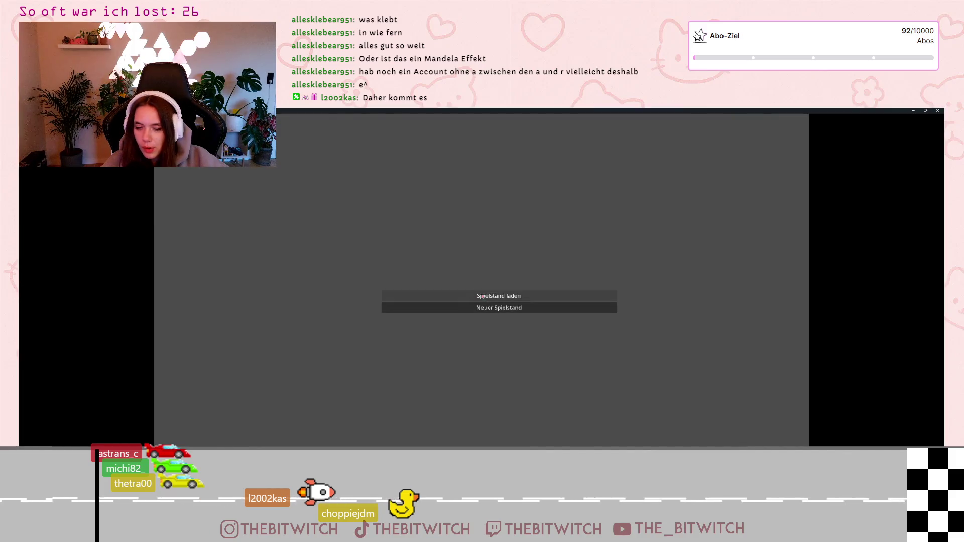
left_click(435, 297)
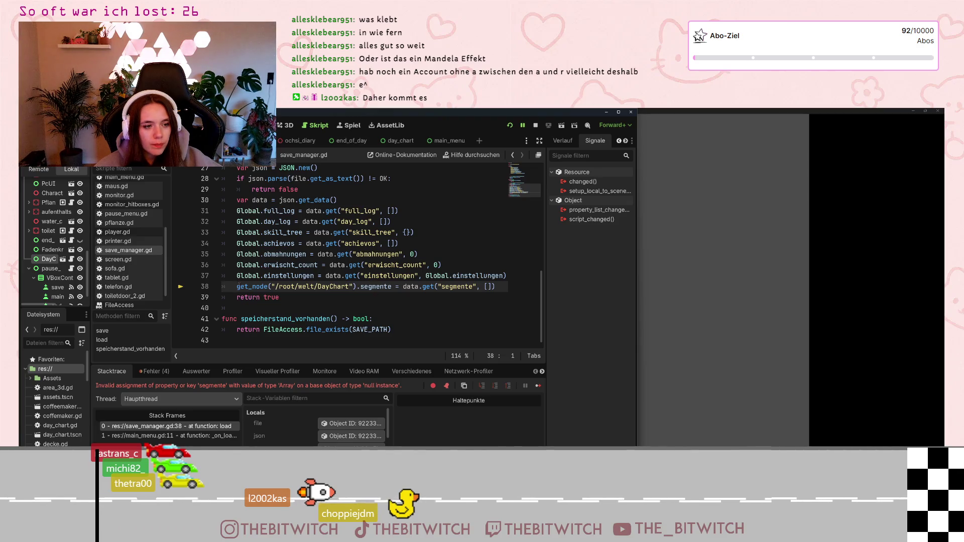
- Stop the session and add line 38: if get_node("/root/welt/DayChart").segmente not null:
left_click(535, 125)
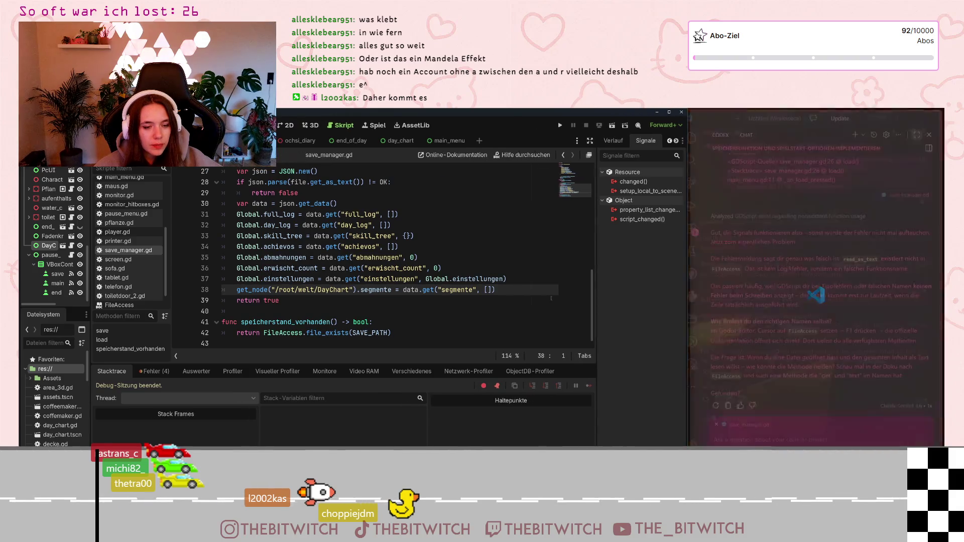
left_click(512, 277)
key("Return")
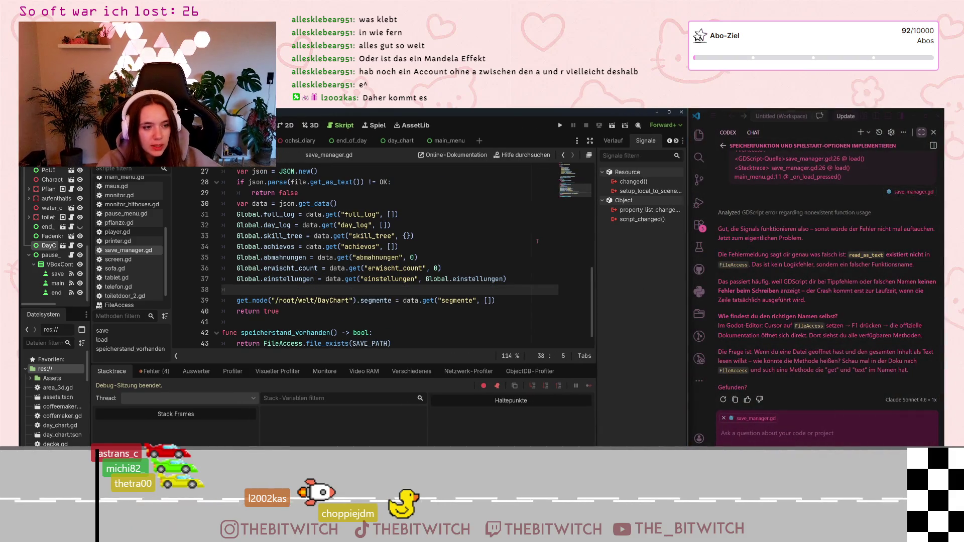
type("if")
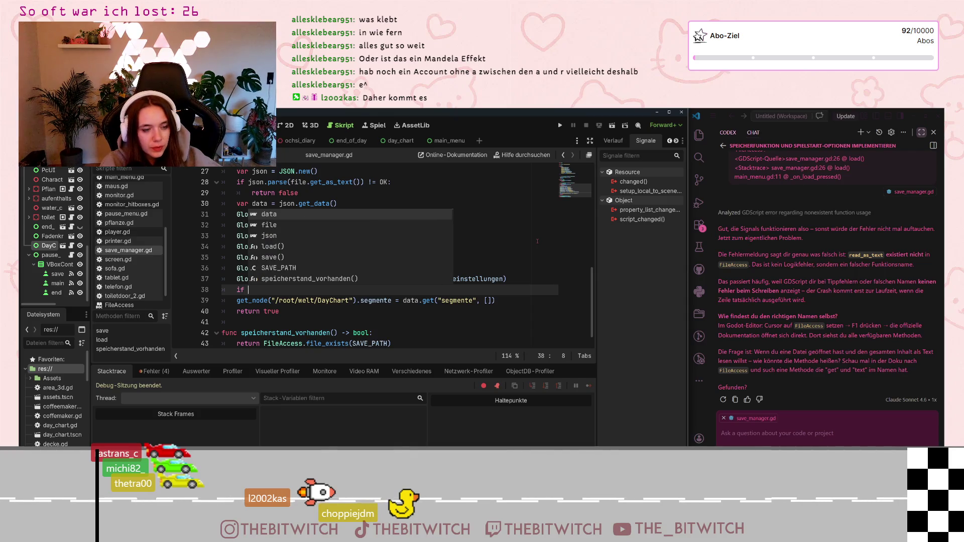
left_click_drag(391, 301, 236, 300)
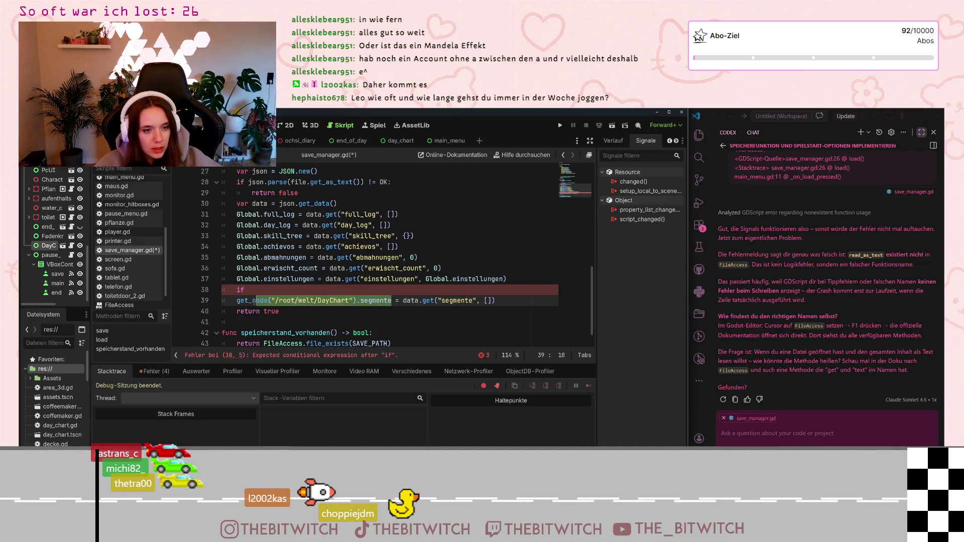
key("ctrl+c")
key("Up")
key("End")
key("ctrl+v")
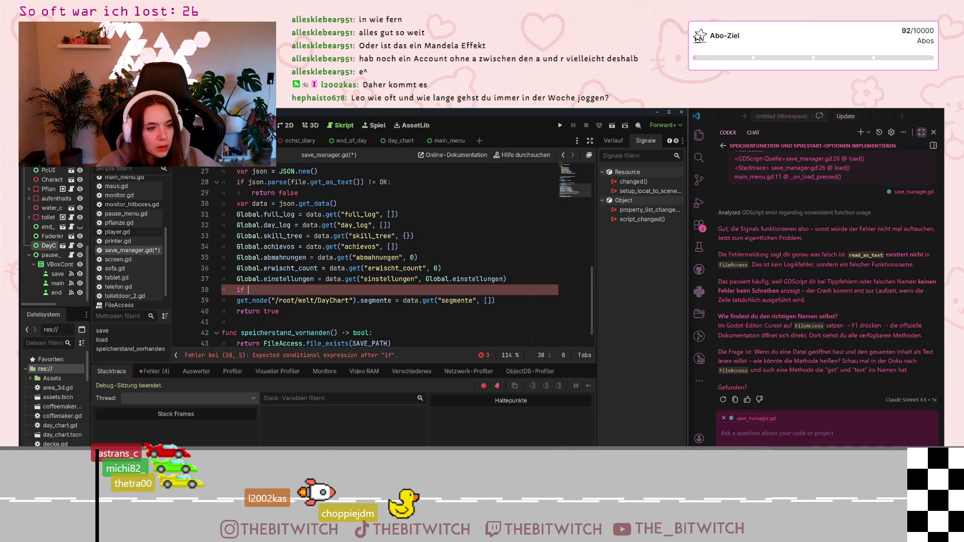
type("not ")
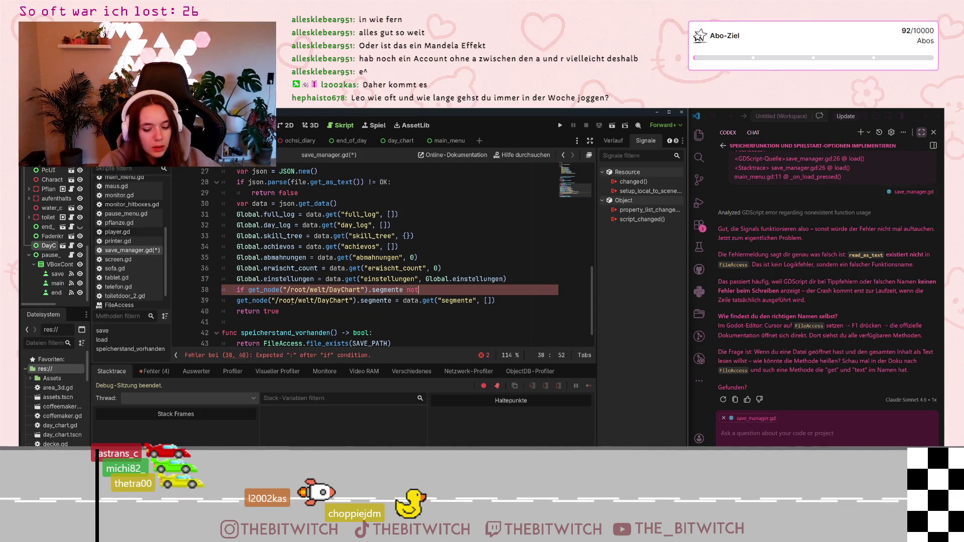
type("null:")
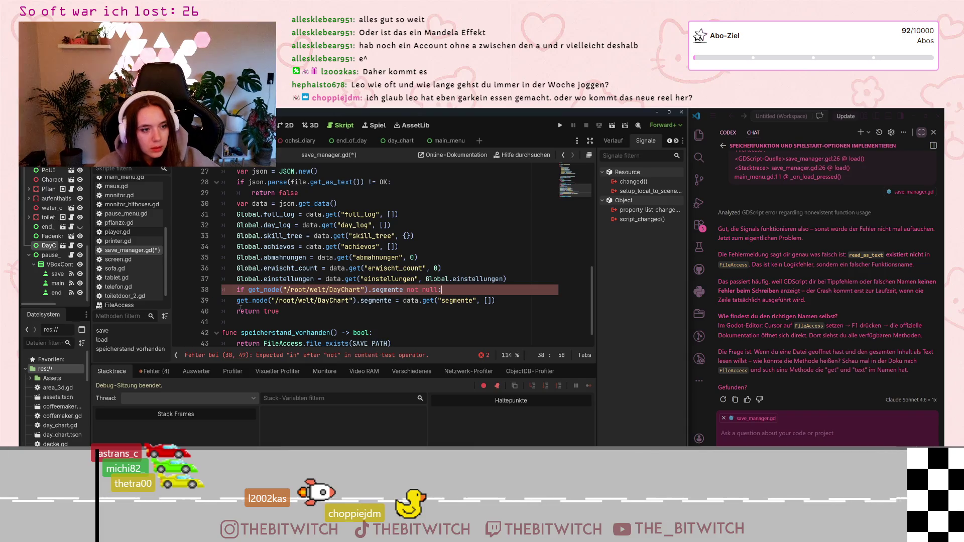
- Indent the segmente assignment on line 39 under the new if-check
mouse_move(442, 290)
left_mouse_down()
mouse_move(422, 301)
mouse_move(389, 290)
left_mouse_up()
key("Down")
key("Home")
key("shift+End")
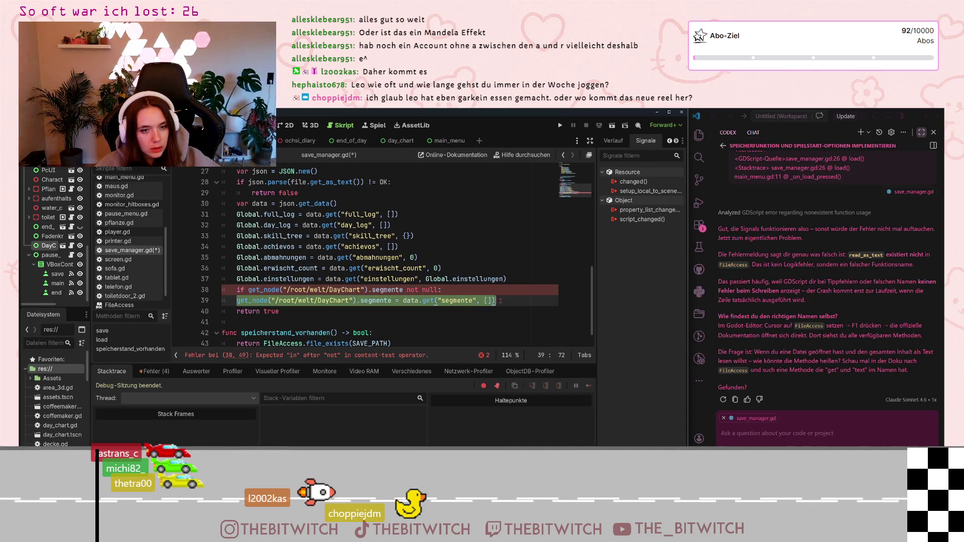
key("Tab")
key("Down")
key("Down")
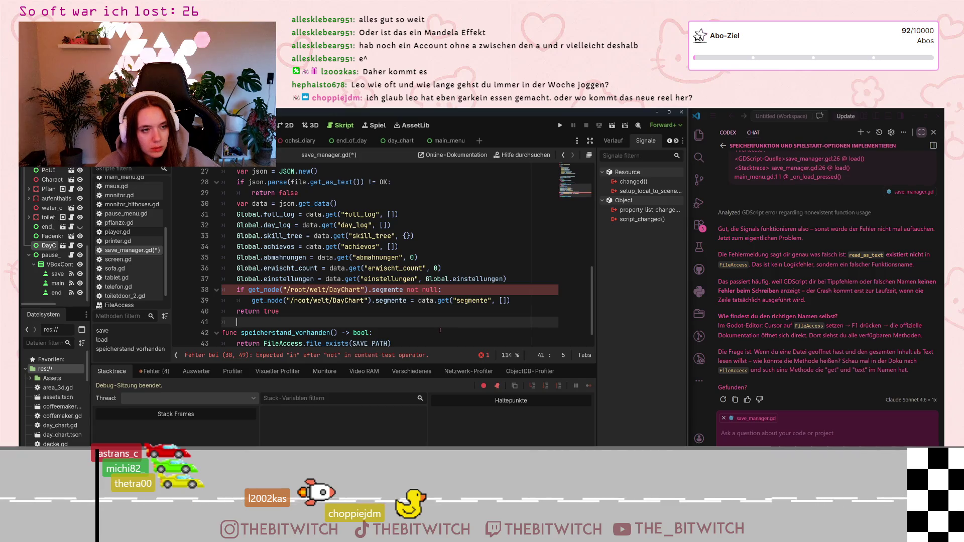
- Review load() and change line 38's condition from 'not null' to 'is not null'
scroll(441, 330, "up", 1)
scroll(439, 330, "down", 1)
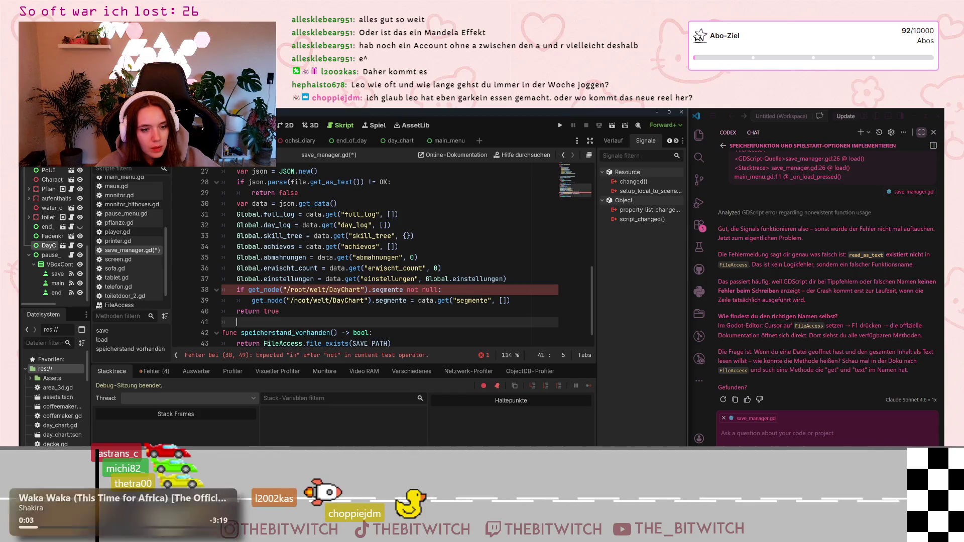
scroll(352, 273, "up", 2)
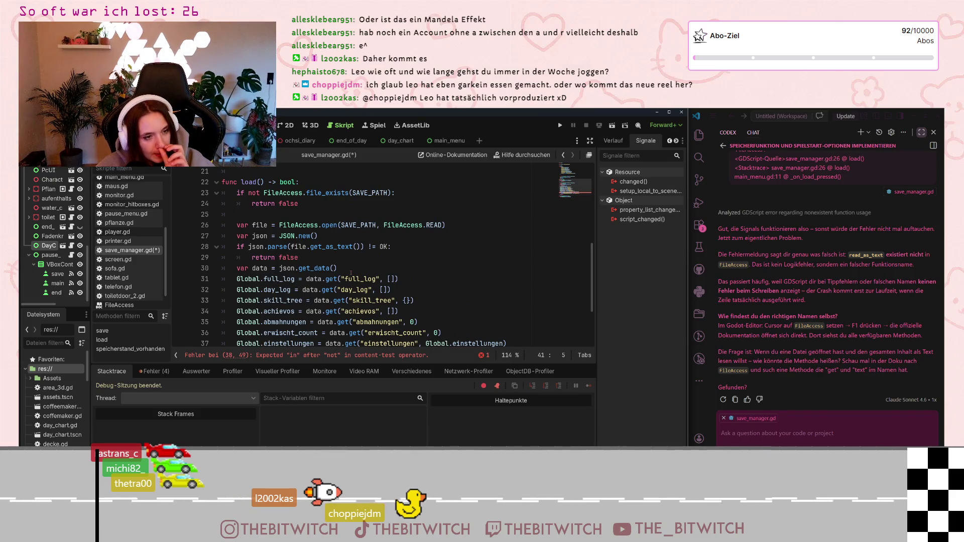
scroll(350, 273, "down", 1)
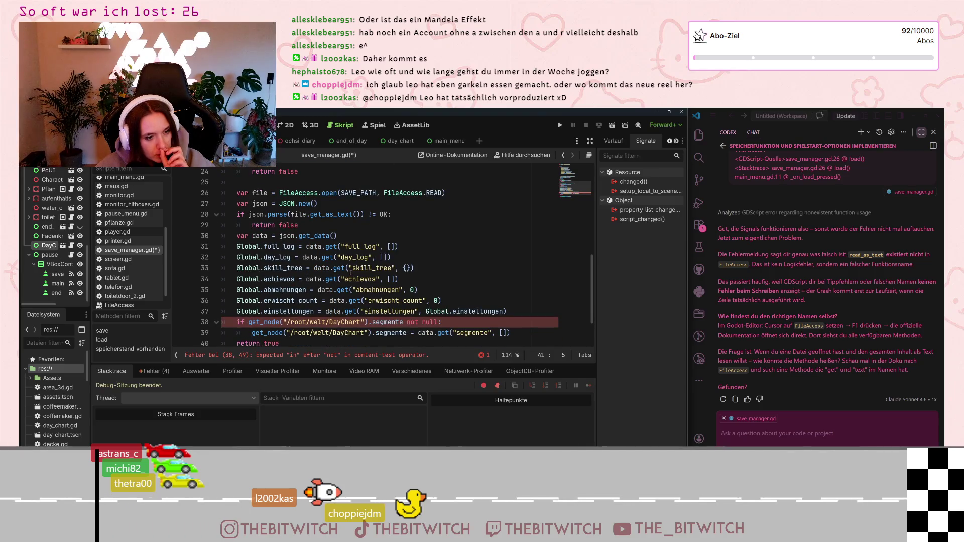
scroll(350, 272, "down", 1)
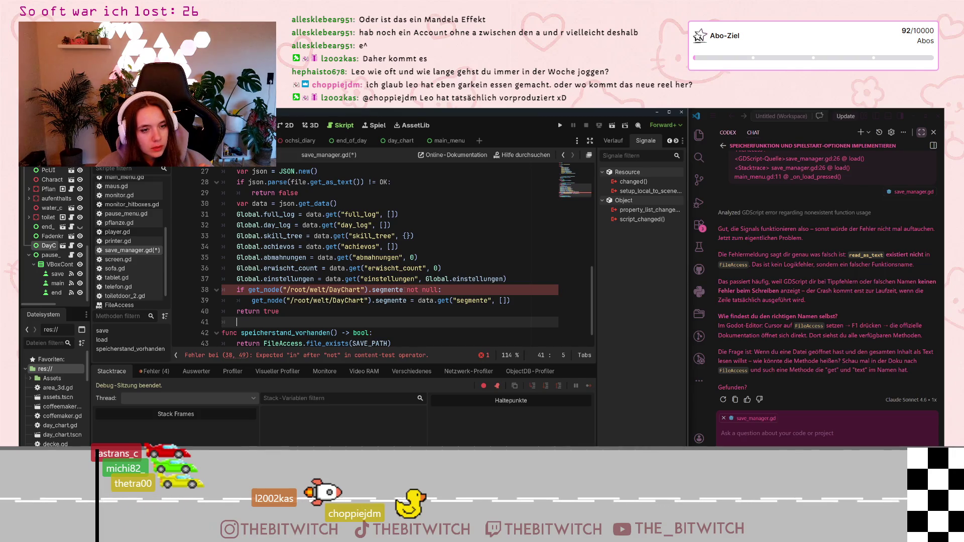
left_click(407, 290)
type("is")
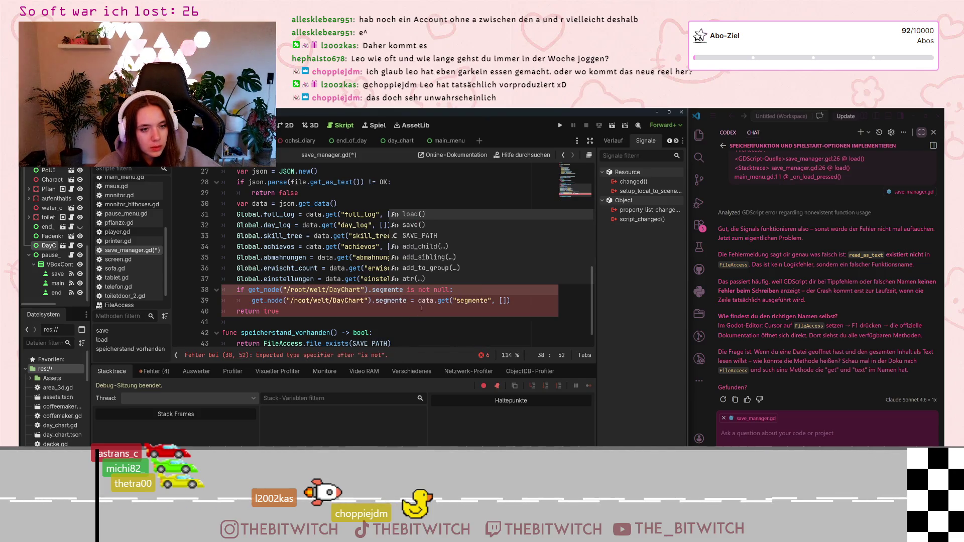
left_click(436, 289)
left_click_drag(435, 289, 433, 289)
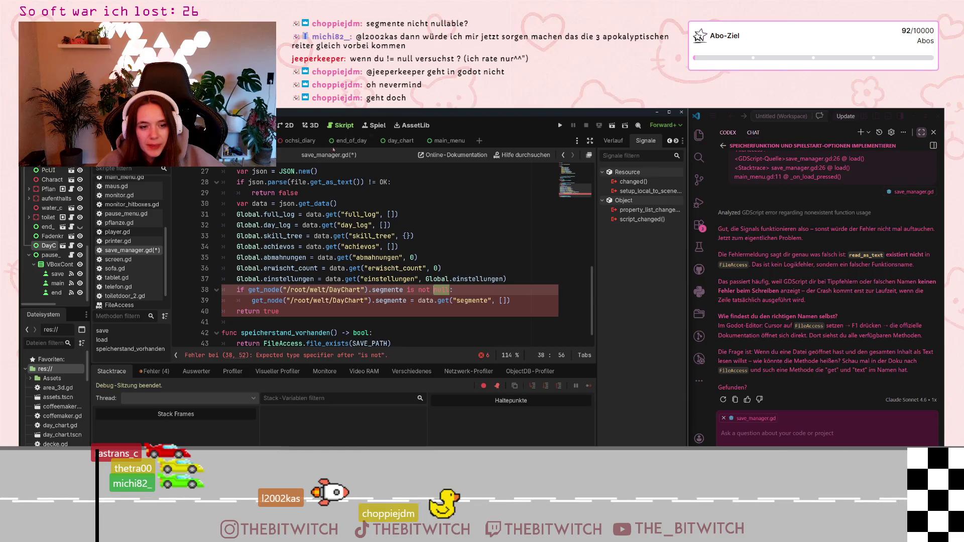
type("null")
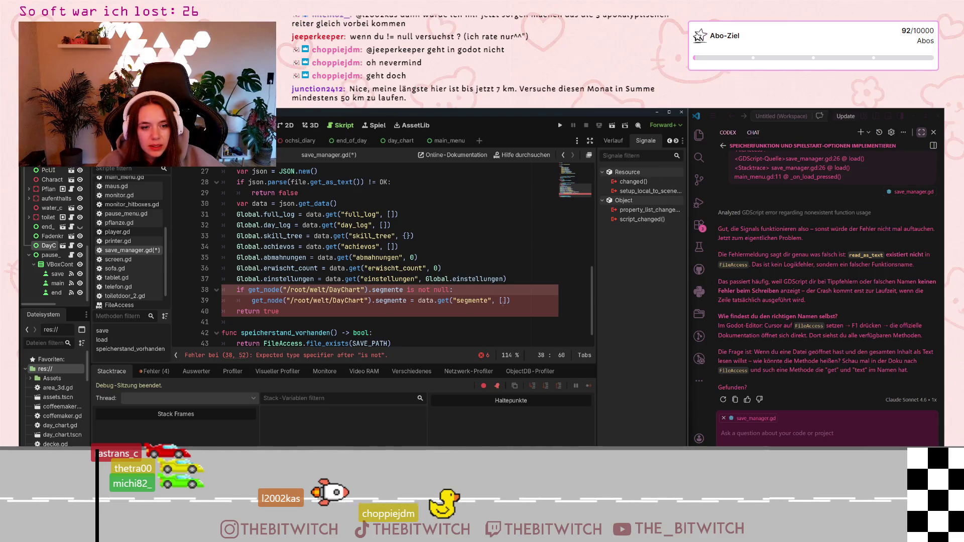
- Try '[]' after 'is not' on line 38, then revert it to null
key("ctrl+shift+Left")
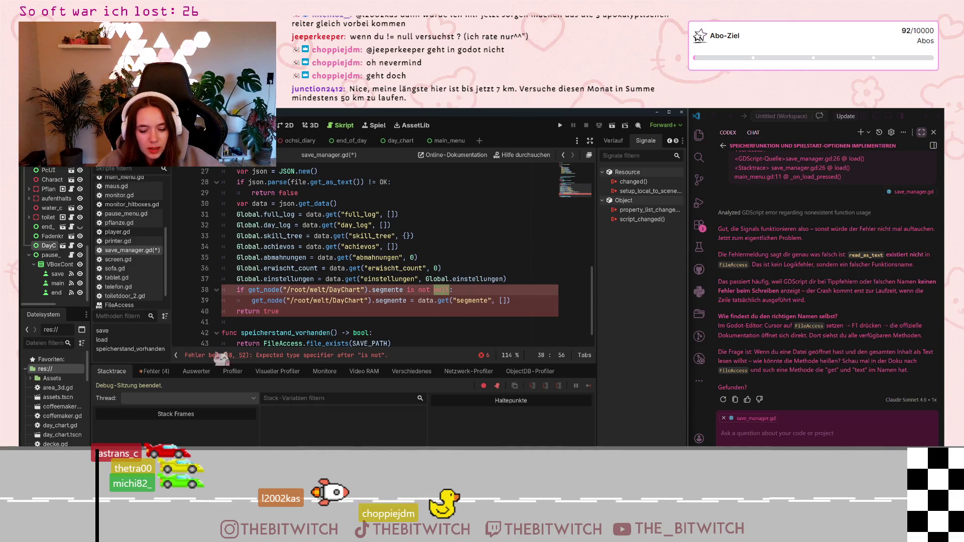
type("[]")
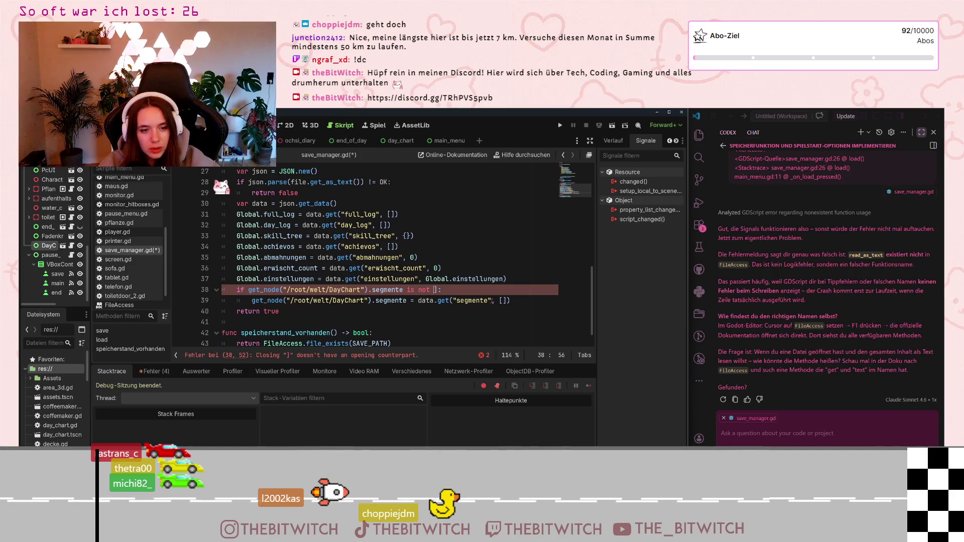
key("BackSpace")
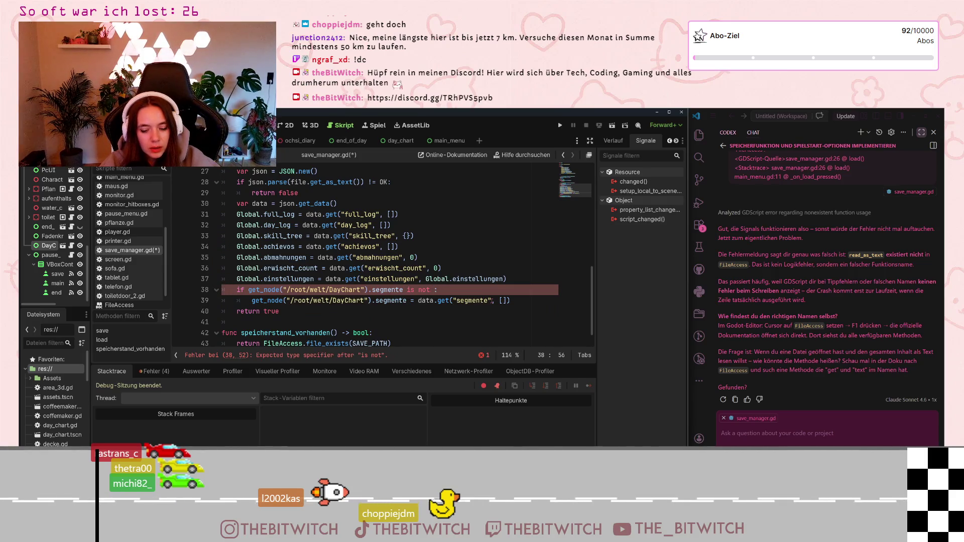
type("[]")
key("BackSpace")
key("BackSpace")
type("null")
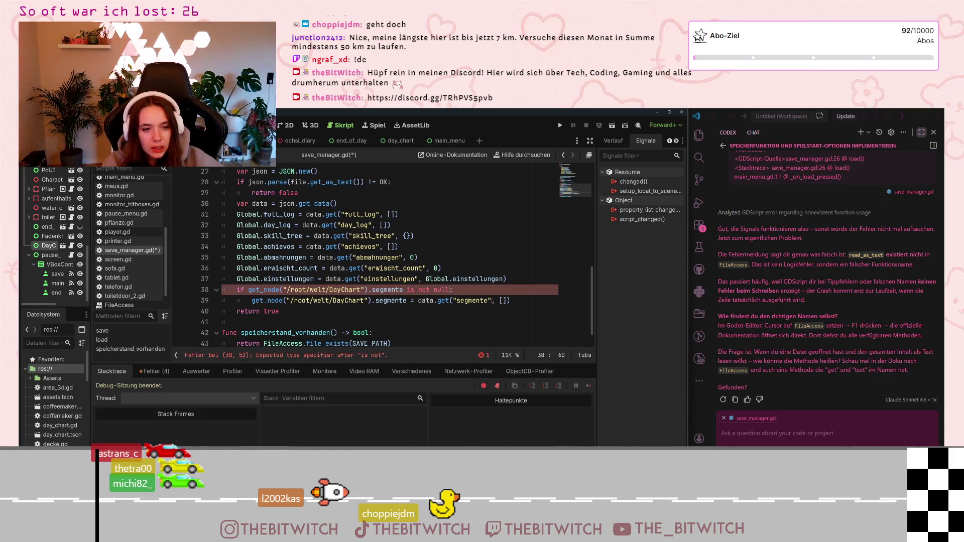
left_click(453, 322)
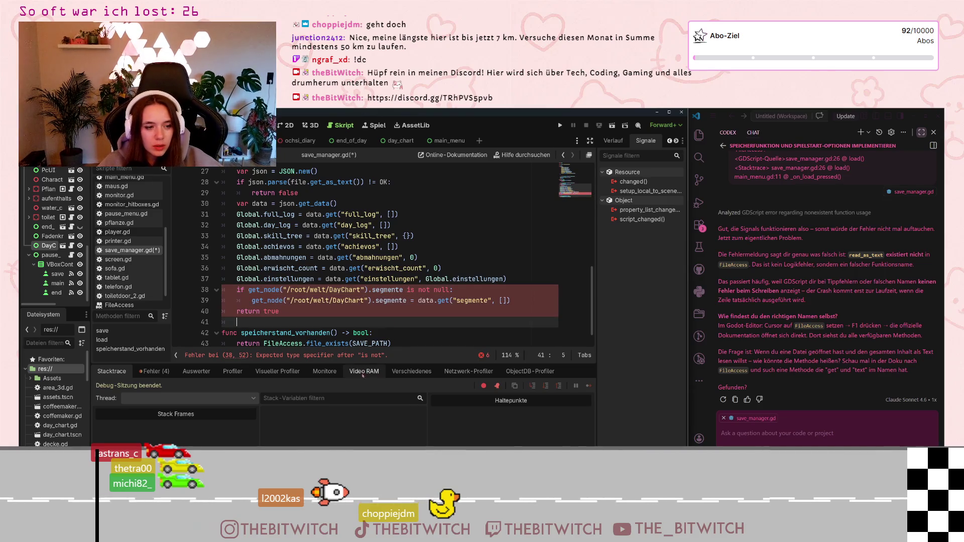
- Replace 'is not' with '!=' on line 38 and save save_manager.gd
left_click(332, 357)
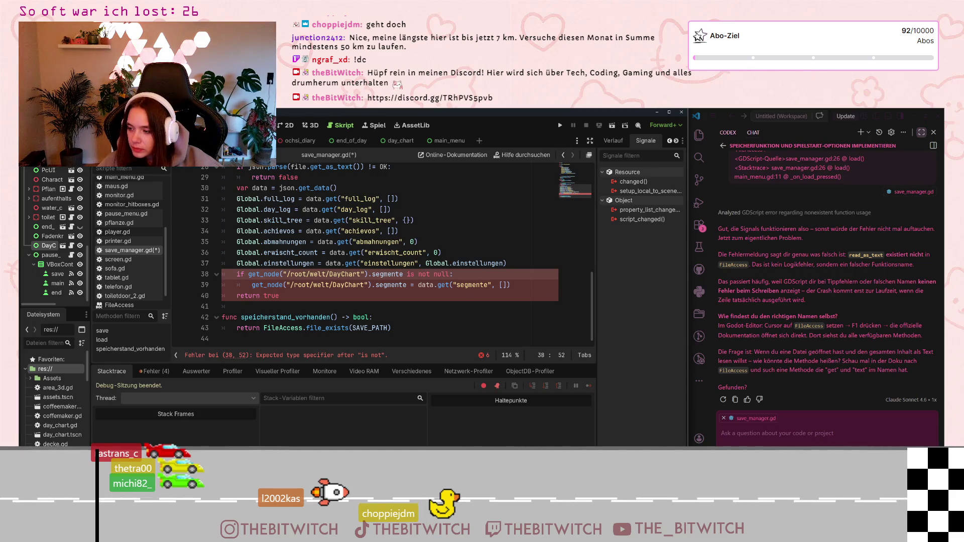
key("BackSpace")
key("BackSpace")
key("BackSpace")
type("!=")
left_click(456, 334)
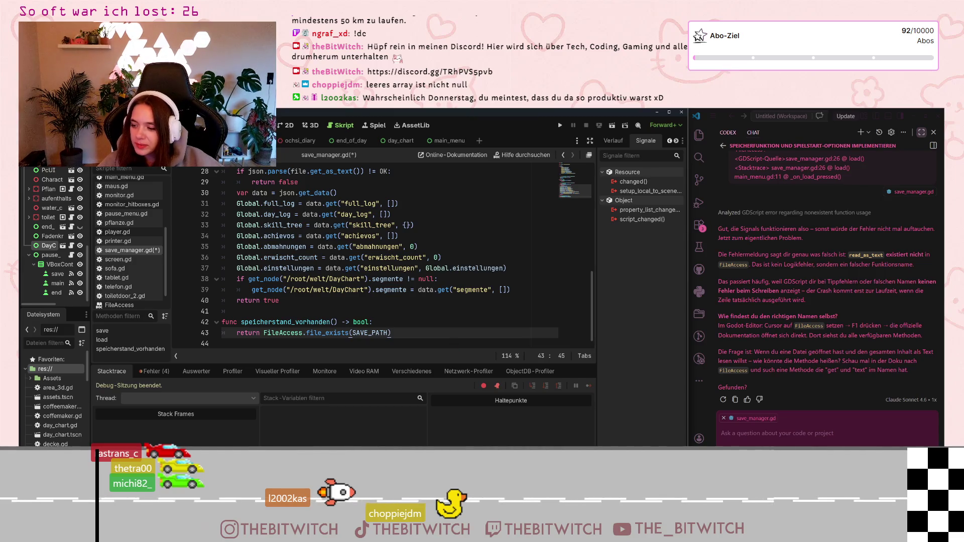
left_click(455, 290)
key("ctrl+s")
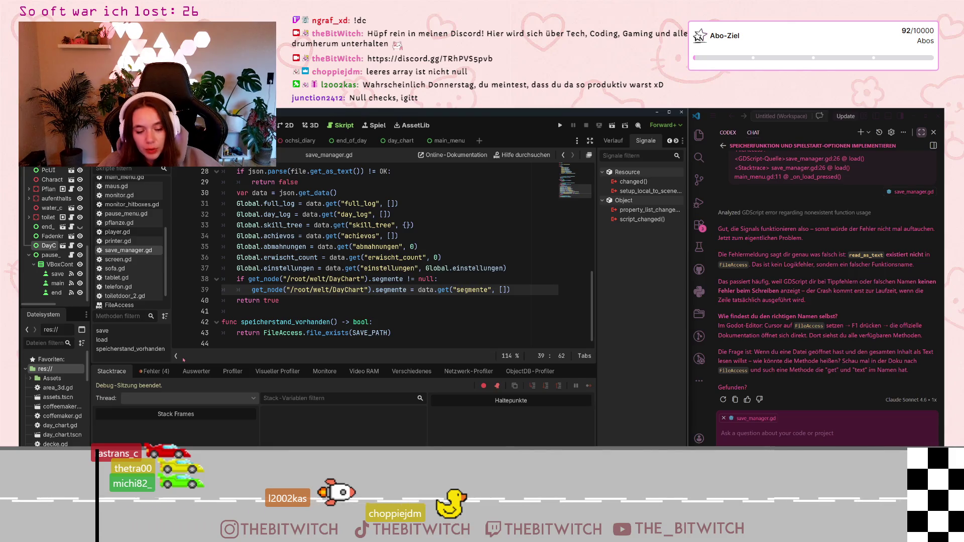
- Review the line 38 condition and line 39 assignment, then show the Fehler error list
left_click_drag(438, 279, 225, 279)
left_click(284, 290)
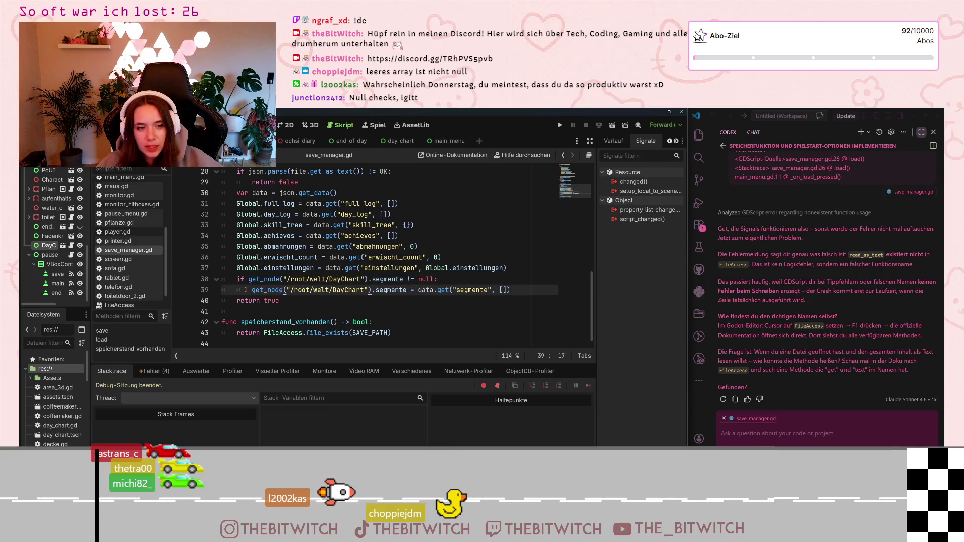
mouse_move(252, 290)
left_mouse_down()
mouse_move(312, 279)
mouse_move(511, 291)
left_mouse_up()
left_click(500, 290)
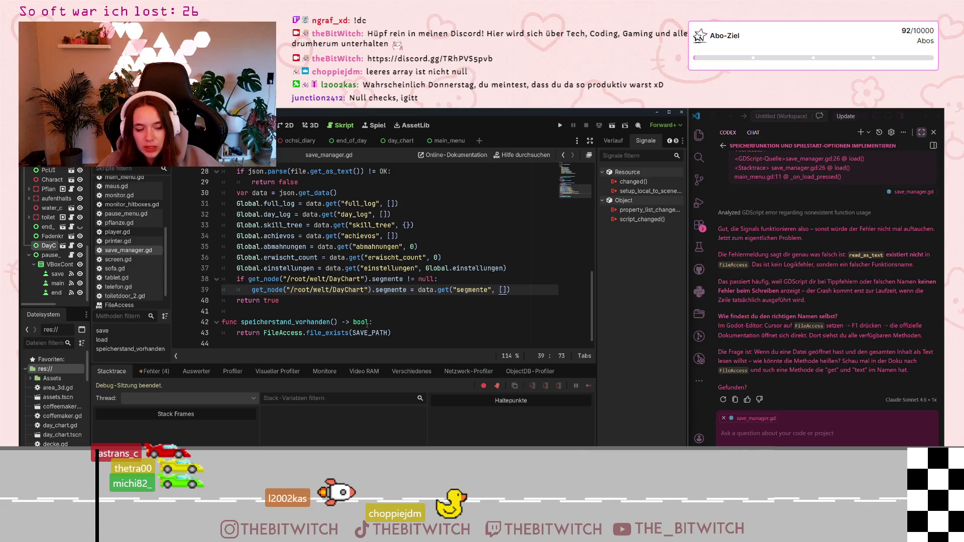
left_click(154, 371)
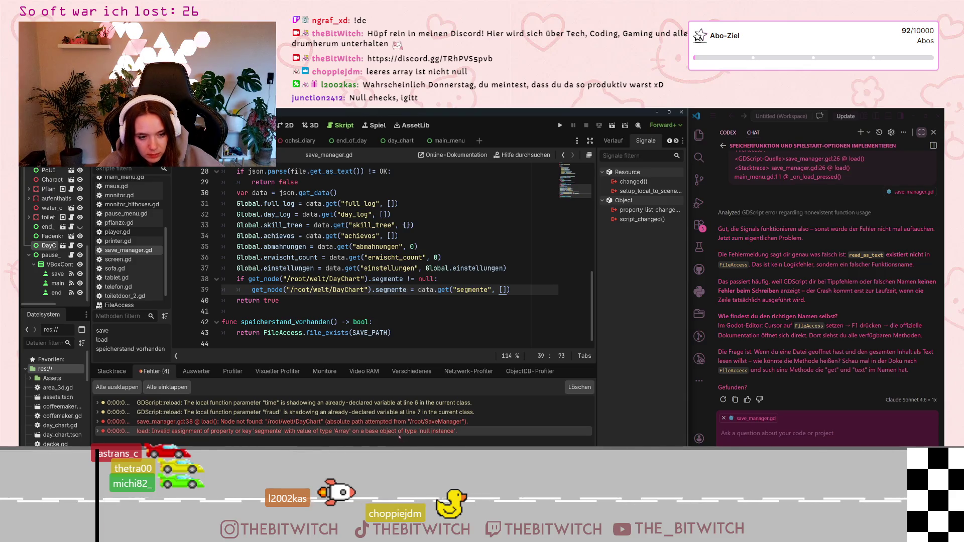
mouse_move(399, 435)
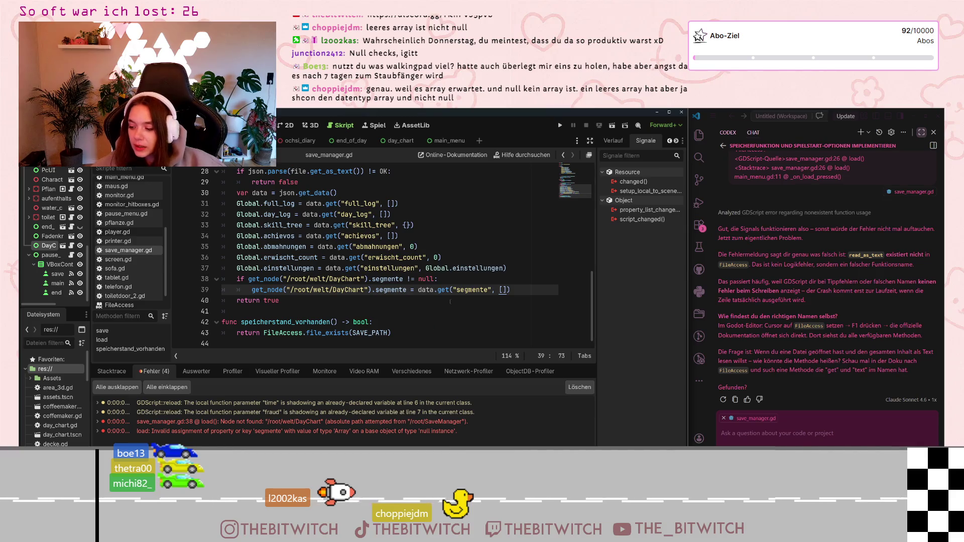
left_click_drag(438, 279, 236, 279)
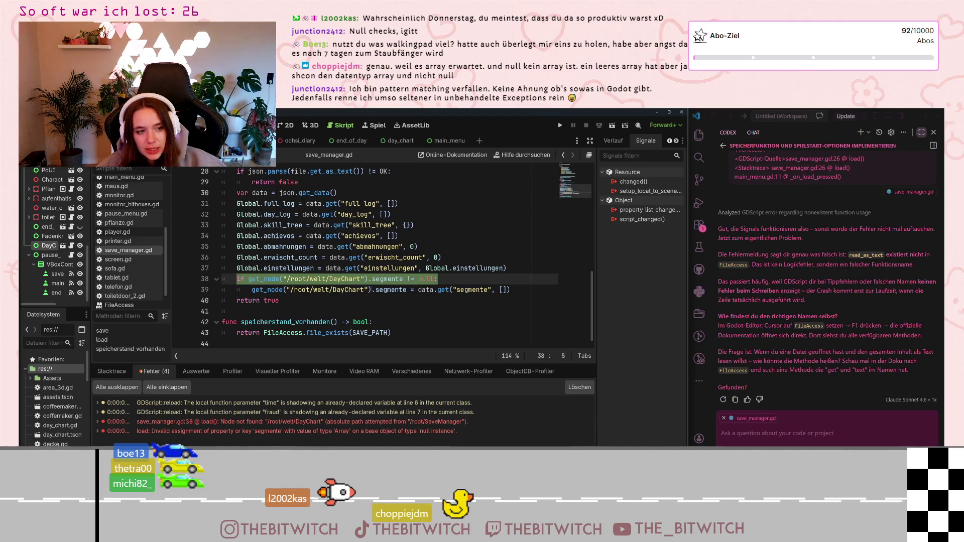
left_click(503, 291)
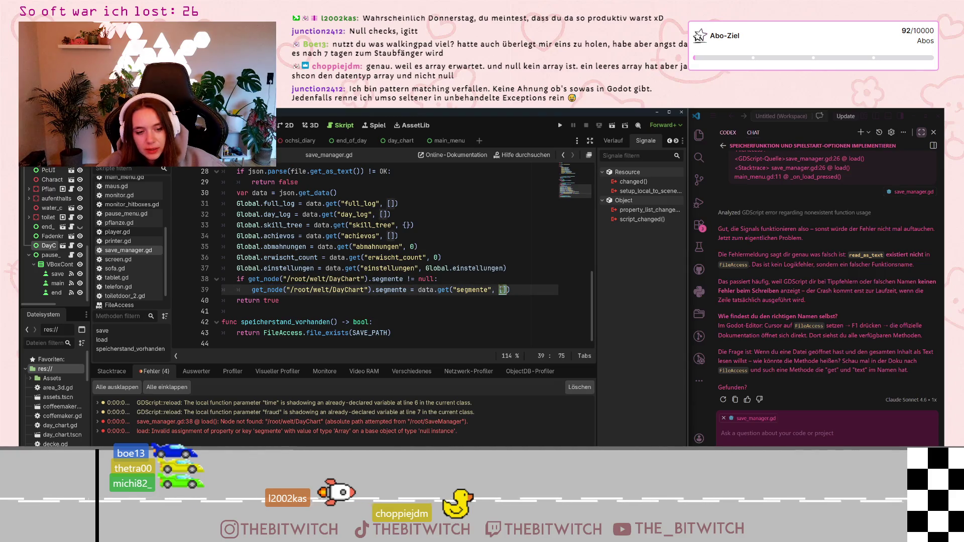
left_click(279, 301)
left_click_drag(259, 290, 510, 289)
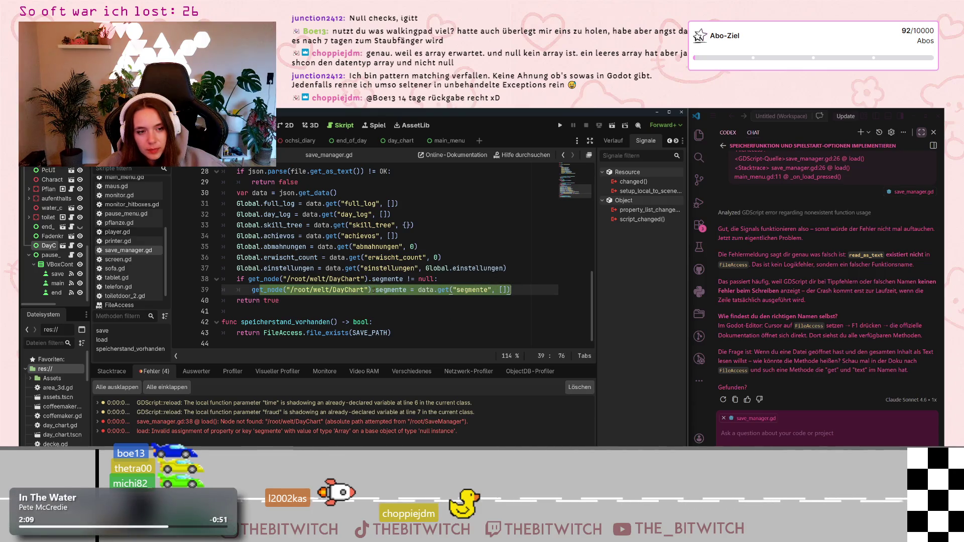
left_click(375, 290)
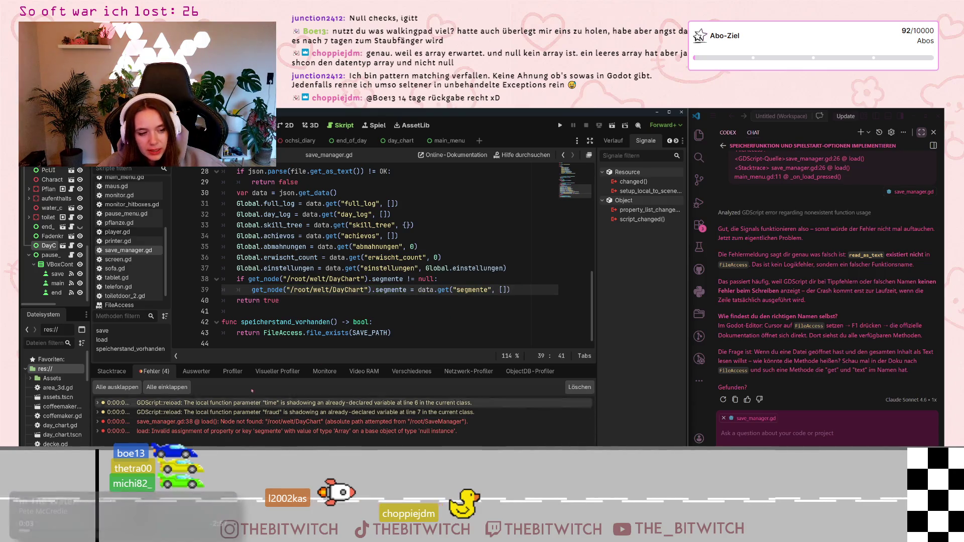
left_click(451, 280)
key("shift+Home")
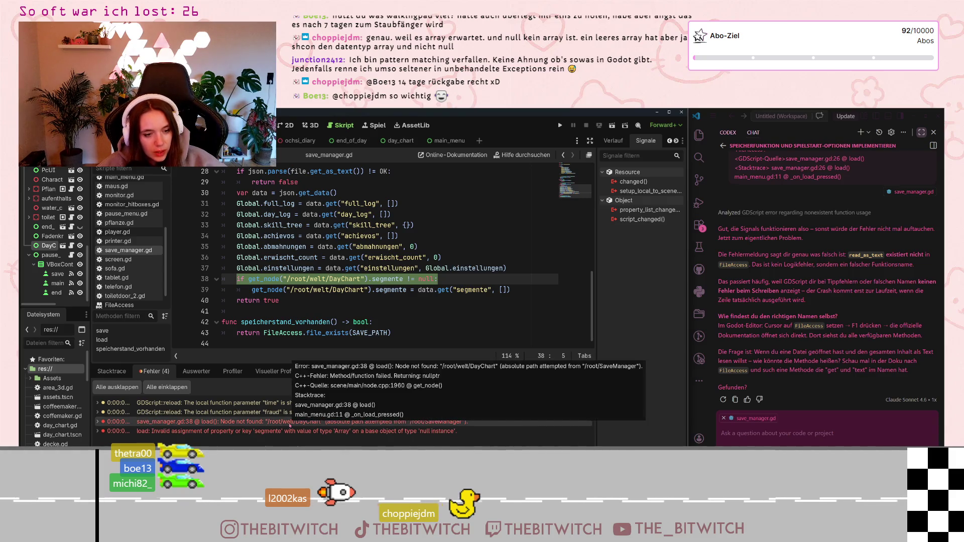
left_click(489, 249)
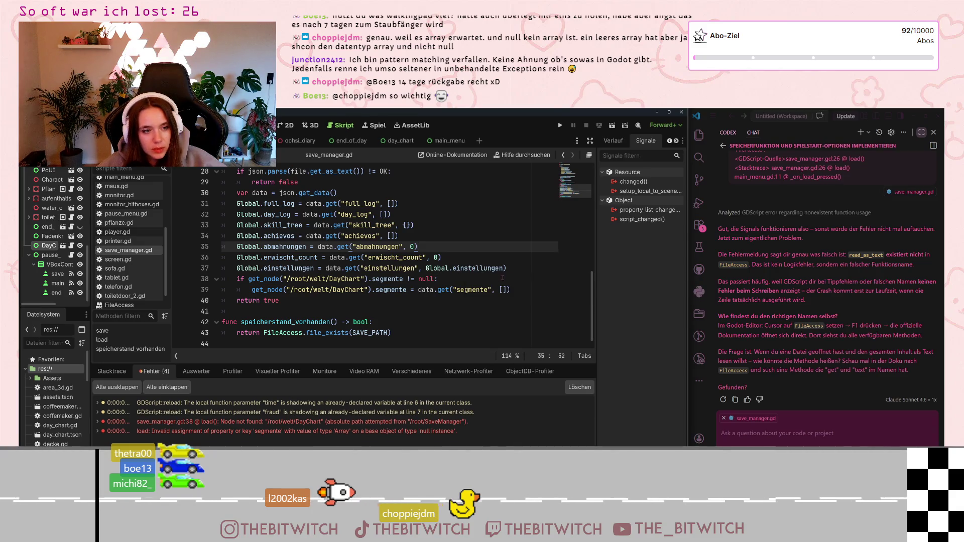
- Comment out line 38's if-check, unindent line 39, and inspect the node-not-found error
left_click(234, 279)
type("#")
left_click(251, 290)
key("BackSpace")
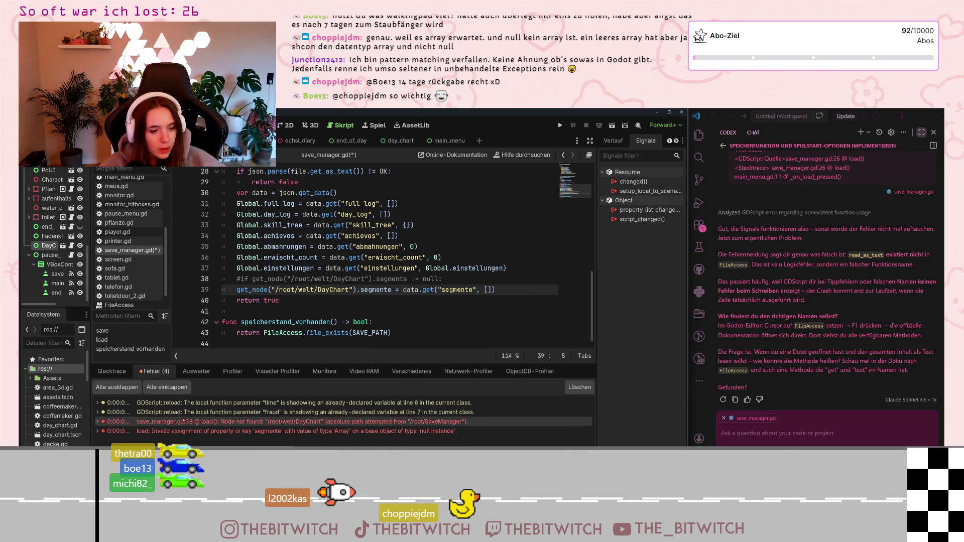
left_click(220, 425)
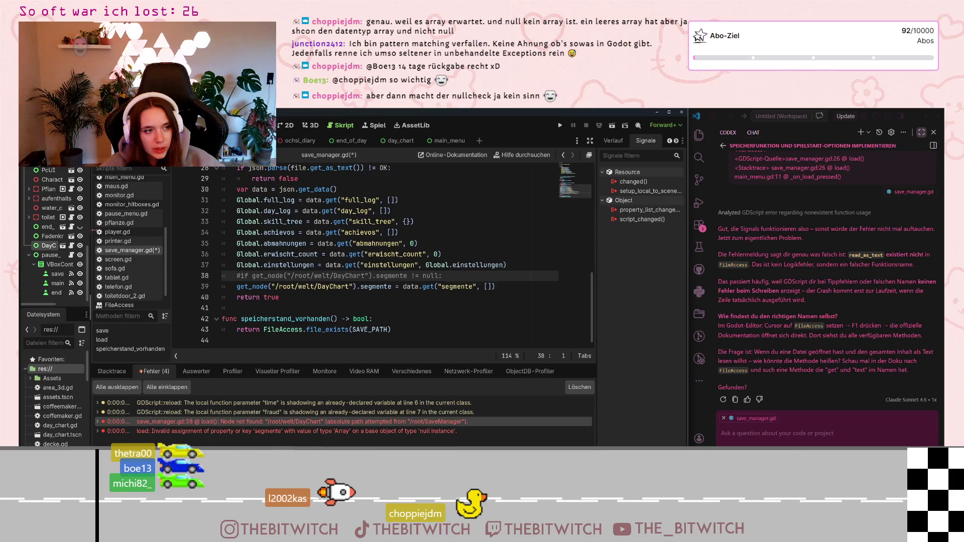
left_click_drag(91, 236, 123, 236)
scroll(75, 249, "up", 2)
scroll(78, 252, "down", 1)
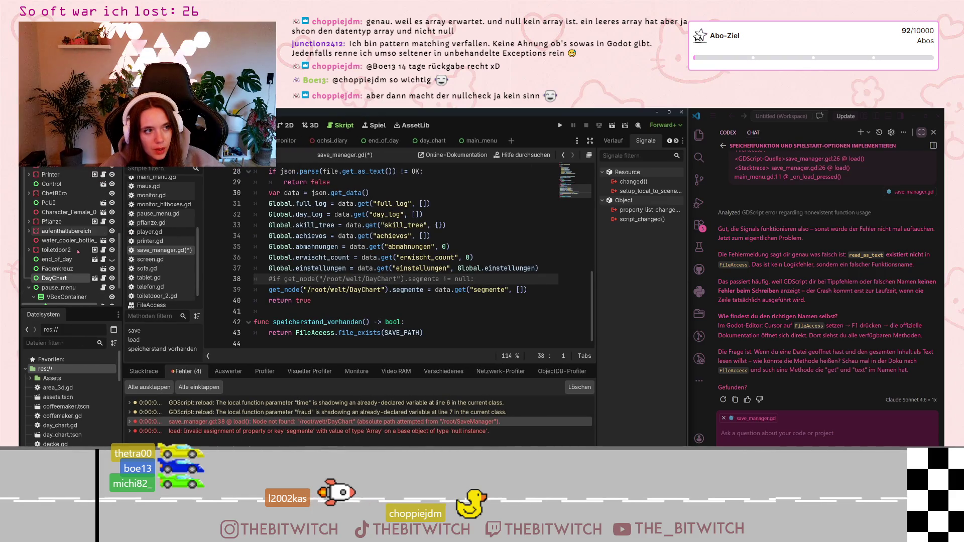
scroll(78, 251, "down", 1)
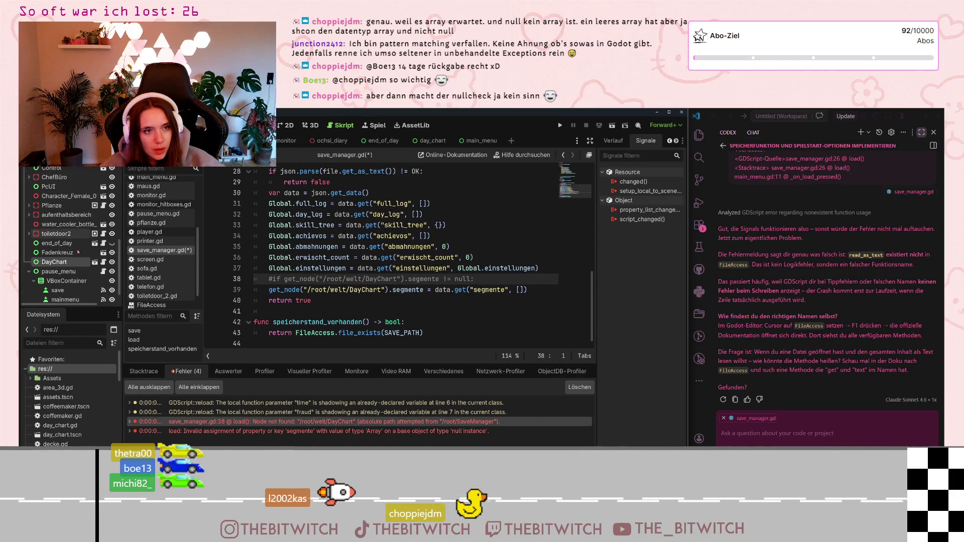
- Change line 39's node path to ../welt/DayChart and run the game
left_click(318, 290)
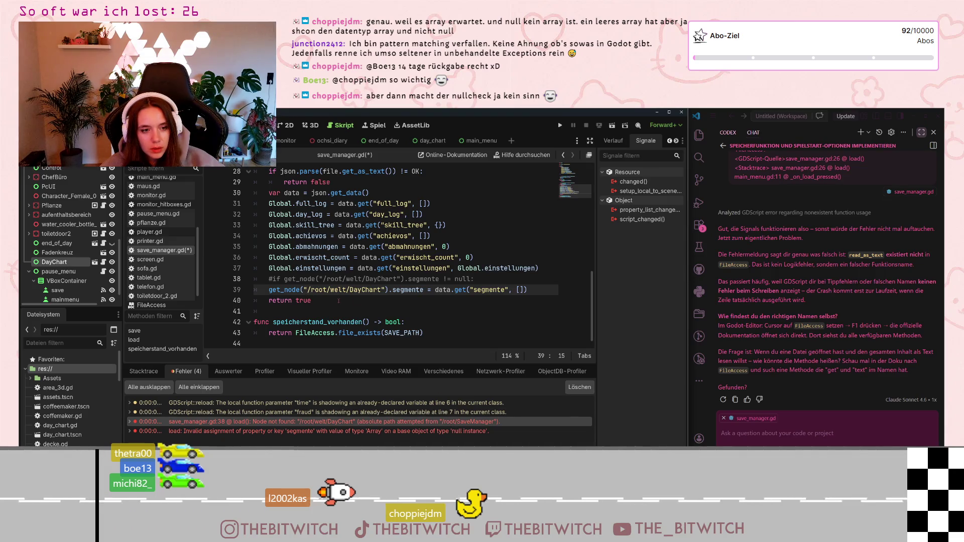
type("..")
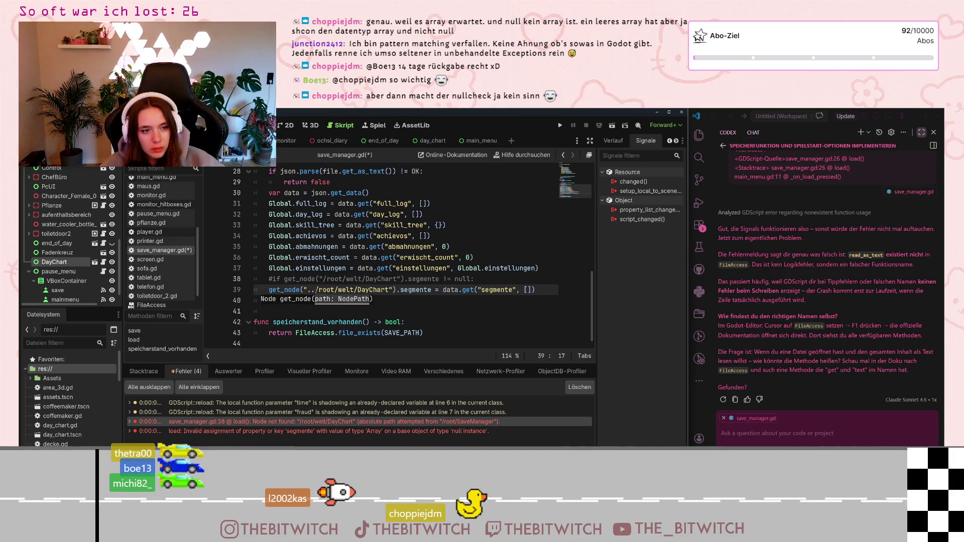
left_click_drag(319, 290, 334, 290)
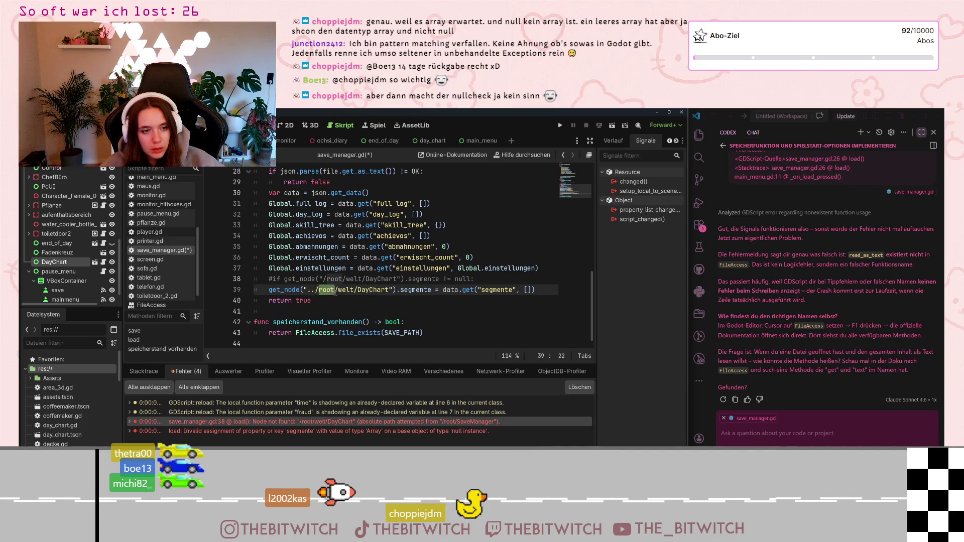
left_click(337, 290)
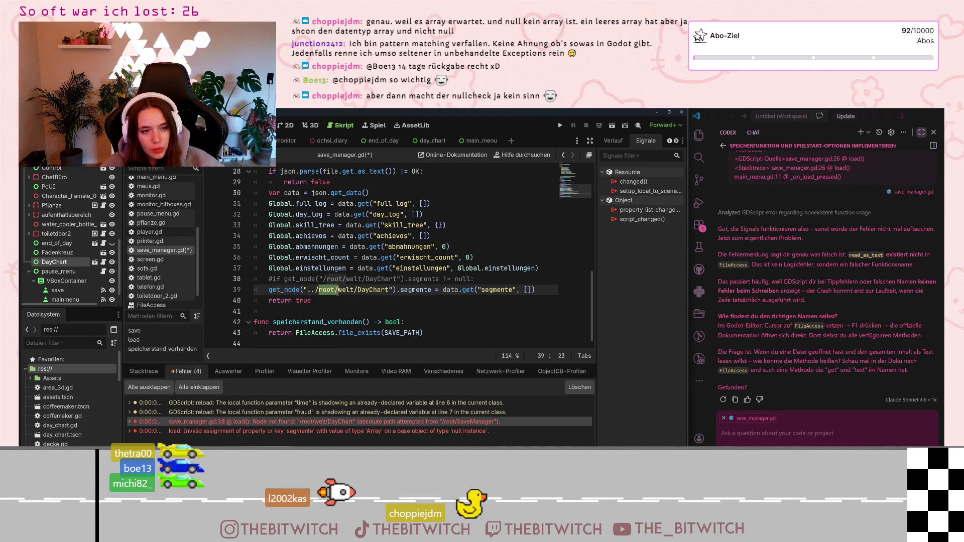
key("BackSpace")
key("BackSpace")
key("BackSpace")
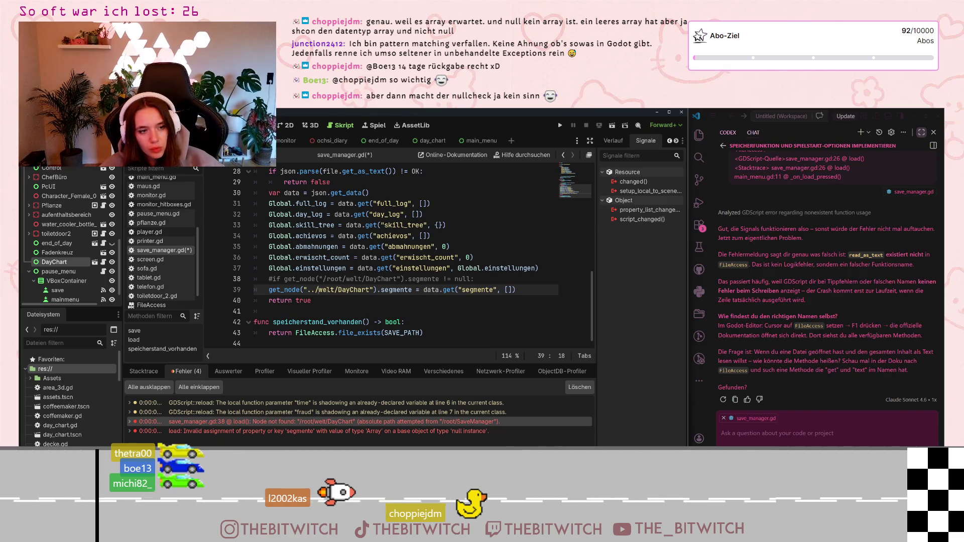
left_click(323, 299)
left_click(559, 125)
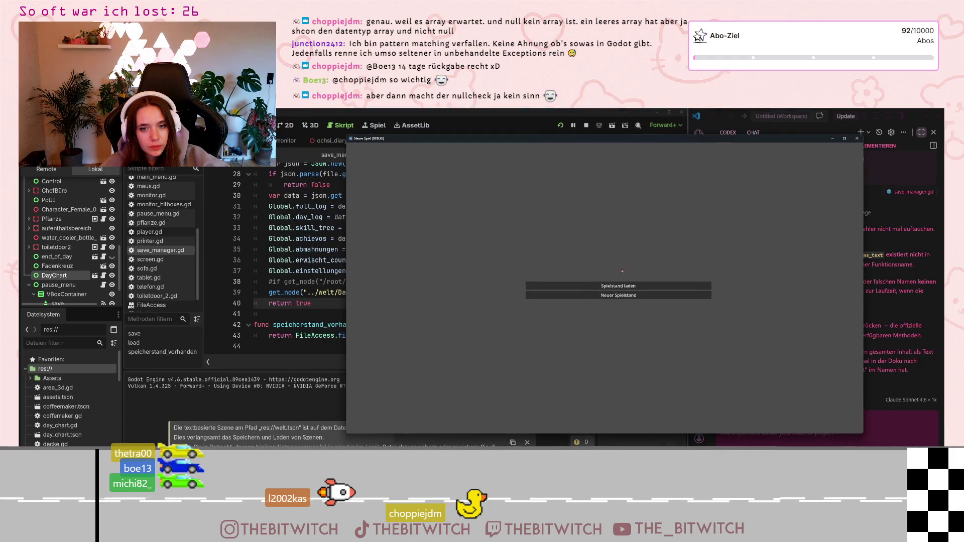
- Load the save, check the ../welt/DayChart node-not-found error, and open the SceneTree reference
left_click(618, 286)
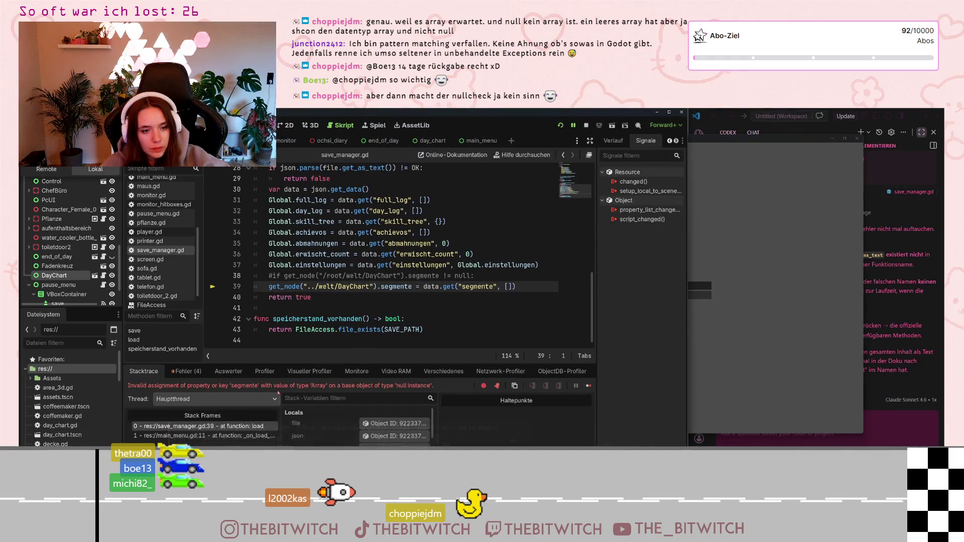
left_click(187, 371)
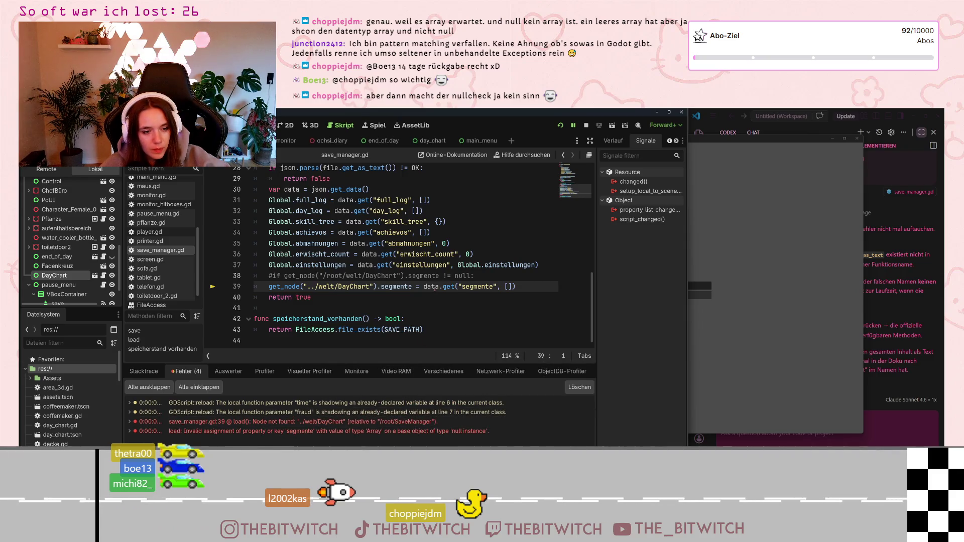
mouse_move(437, 284)
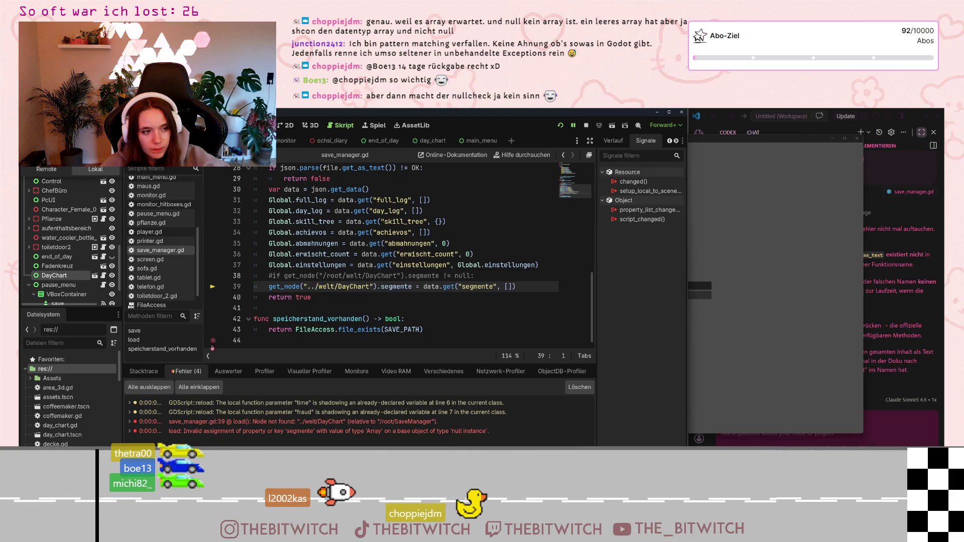
left_click(323, 287, "ctrl")
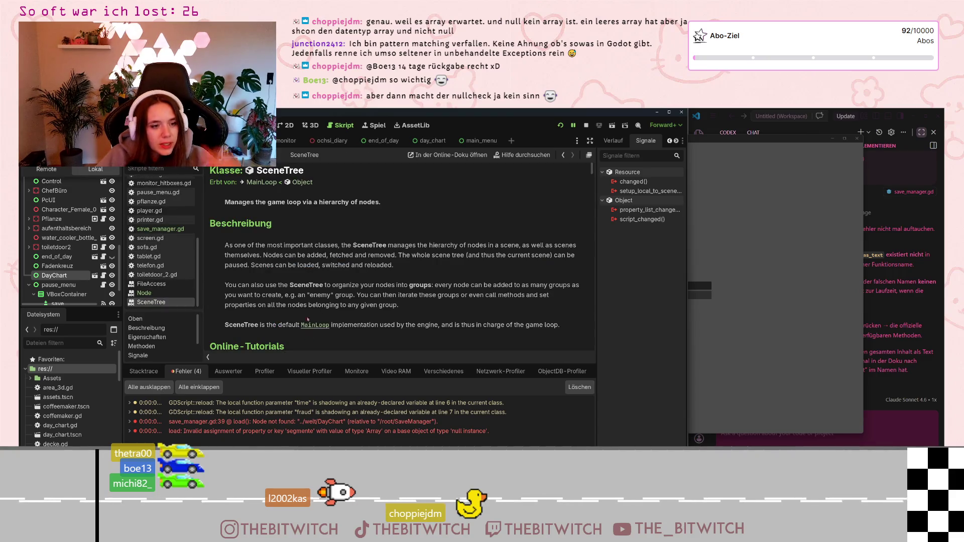
- Bring up the Node class documentation in the script editor and scroll through it
scroll(356, 254, "down", 3)
scroll(355, 254, "down", 6)
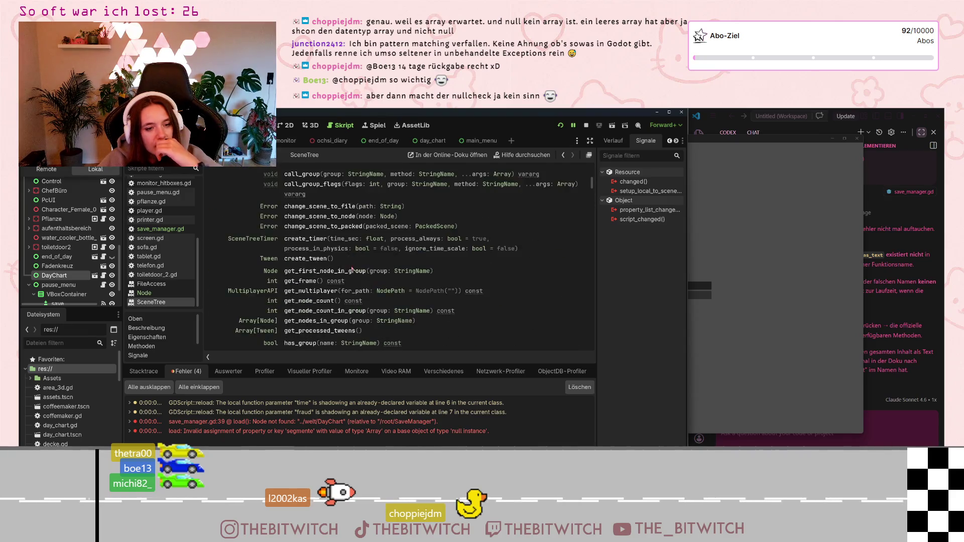
scroll(354, 258, "down", 10)
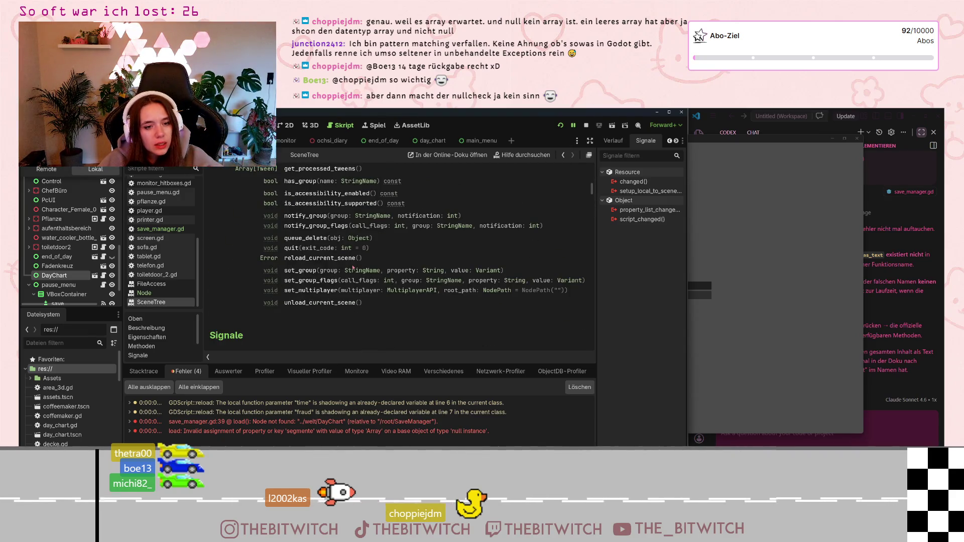
scroll(353, 267, "down", 4)
scroll(356, 263, "up", 8)
scroll(354, 262, "up", 10)
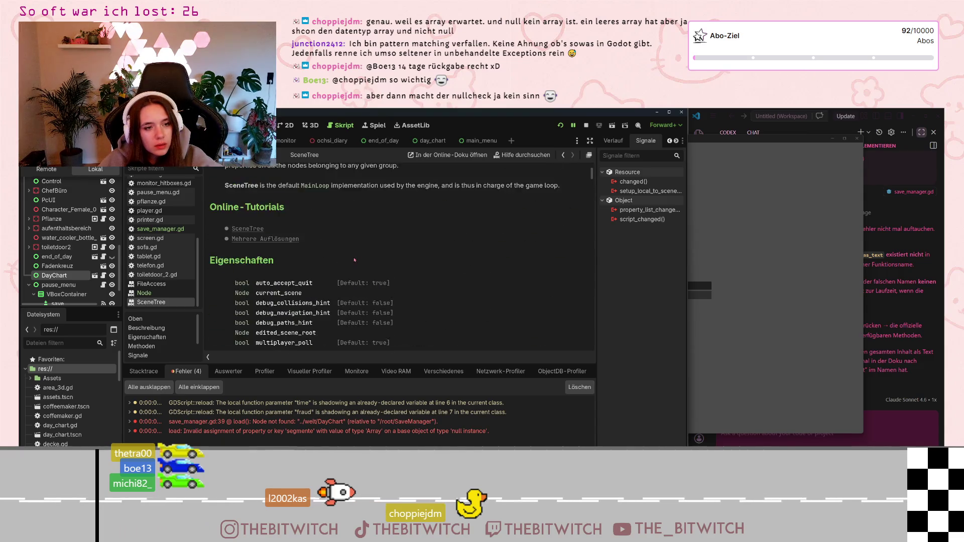
left_click(144, 293)
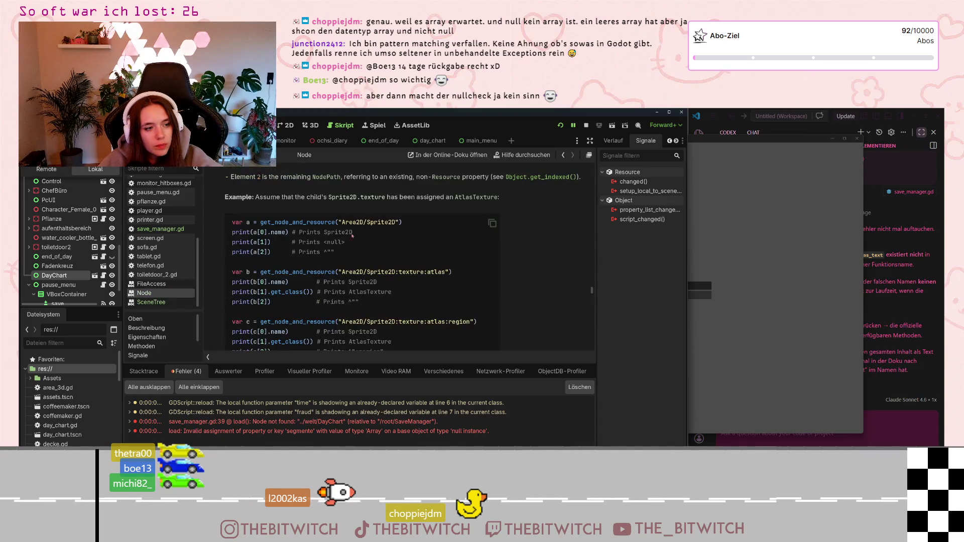
scroll(380, 238, "up", 2)
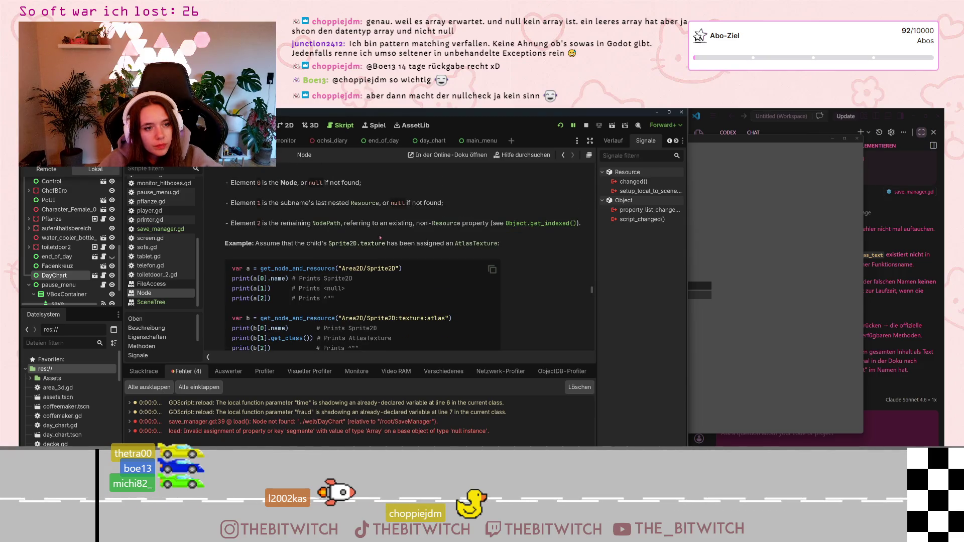
scroll(379, 238, "up", 4)
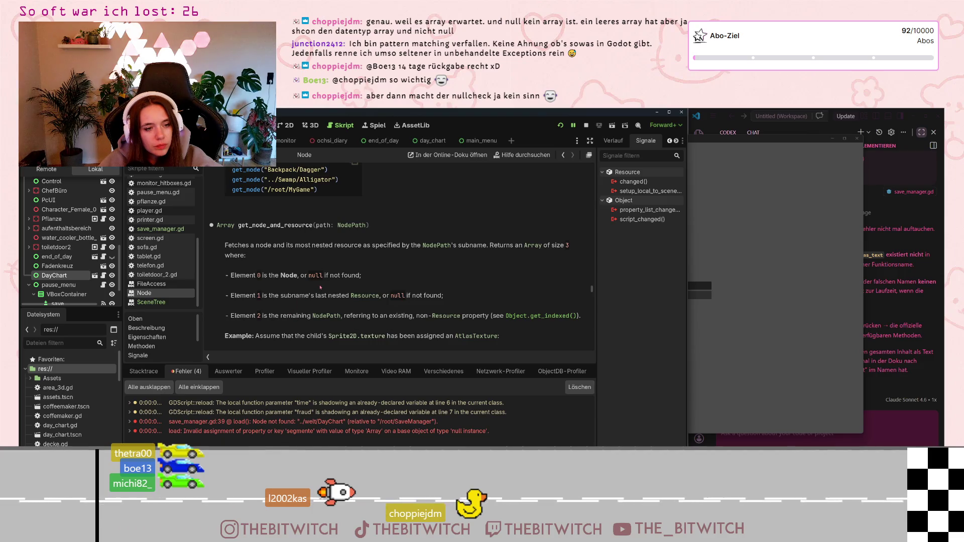
scroll(322, 284, "up", 2)
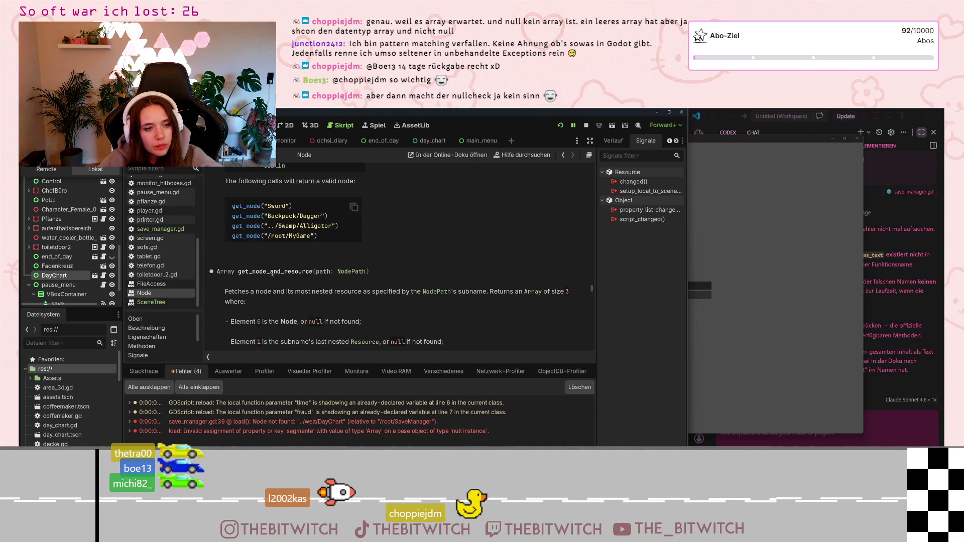
scroll(272, 274, "up", 12)
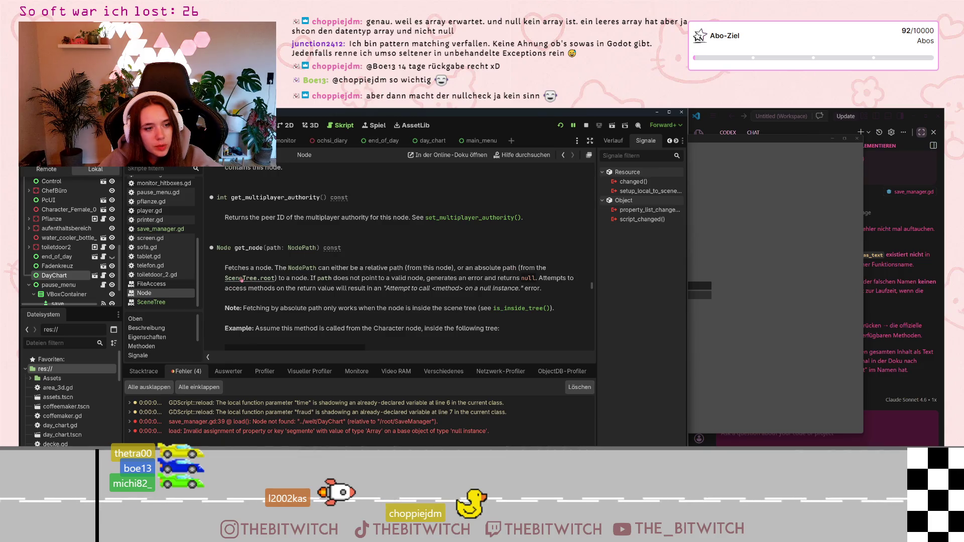
- Check the SceneTree root docs, read Node's get_node path examples, then return to save_manager.gd
left_click(241, 278)
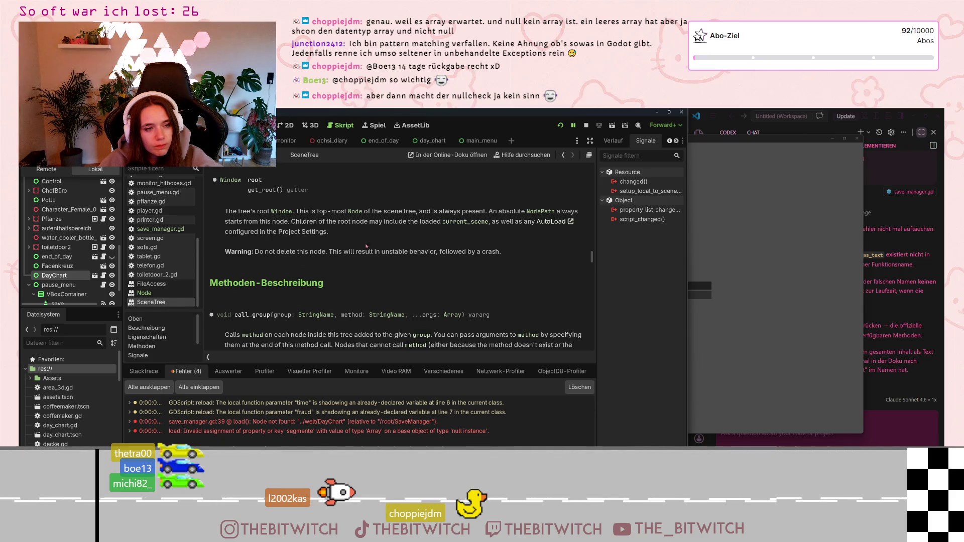
left_click(164, 302)
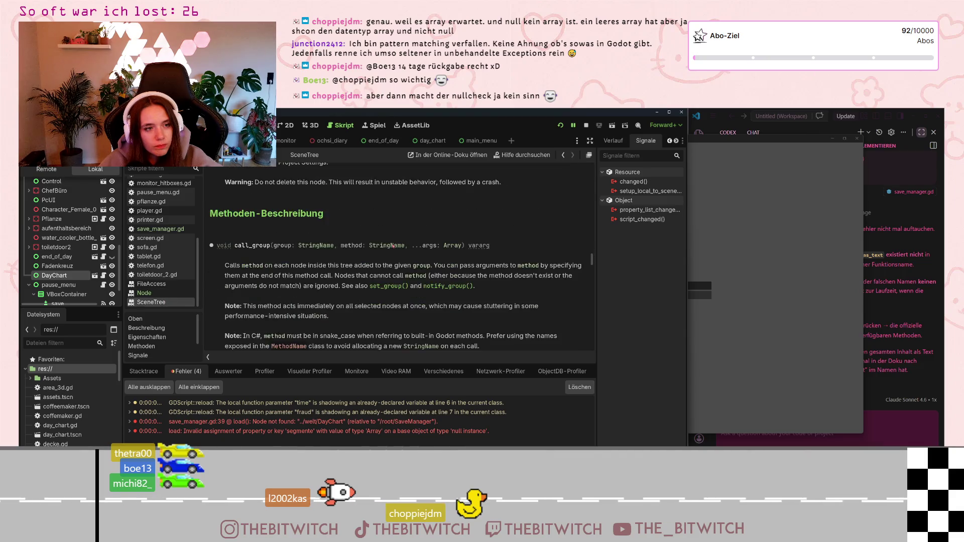
left_click(162, 292)
scroll(555, 184, "down", 15)
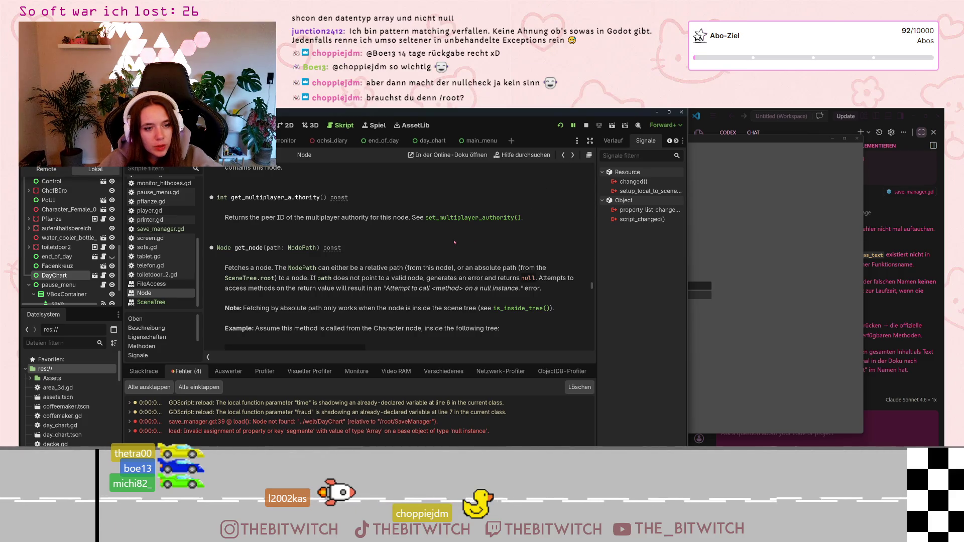
scroll(442, 256, "down", 5)
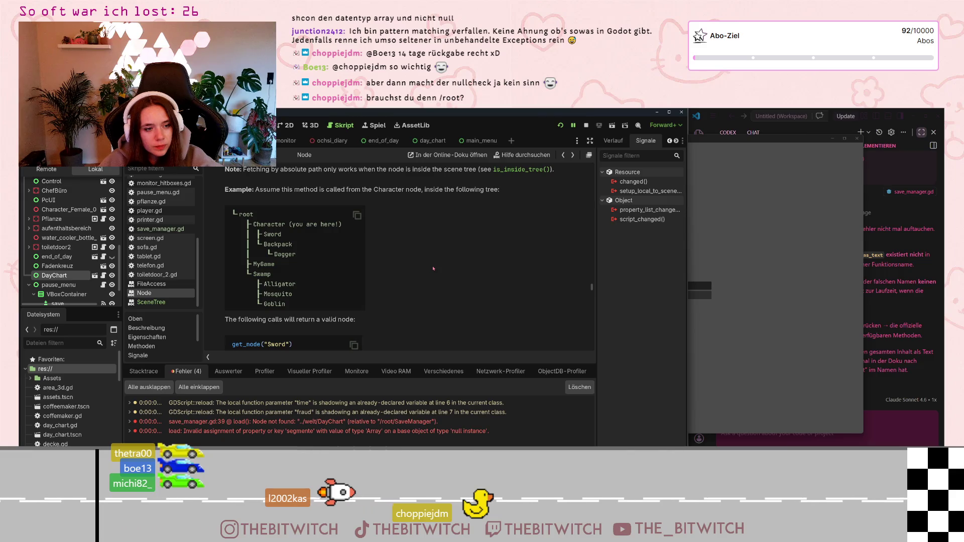
scroll(433, 269, "down", 1)
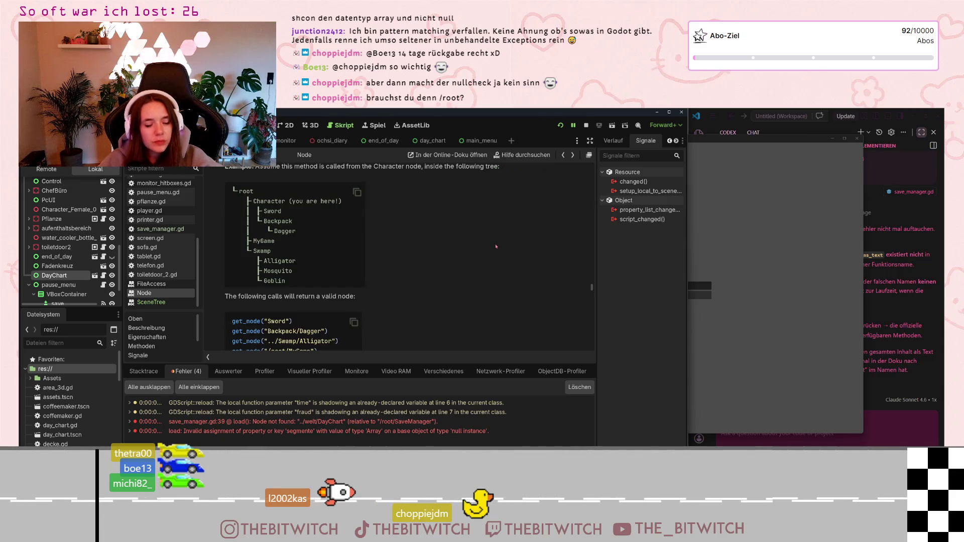
scroll(433, 260, "down", 2)
scroll(433, 260, "up", 2)
scroll(433, 260, "down", 1)
scroll(433, 260, "up", 1)
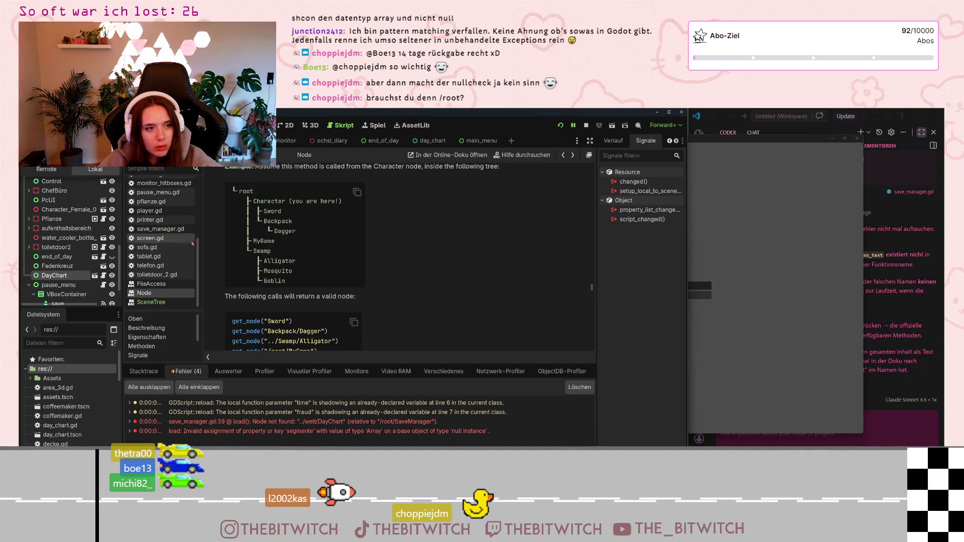
scroll(167, 244, "up", 2)
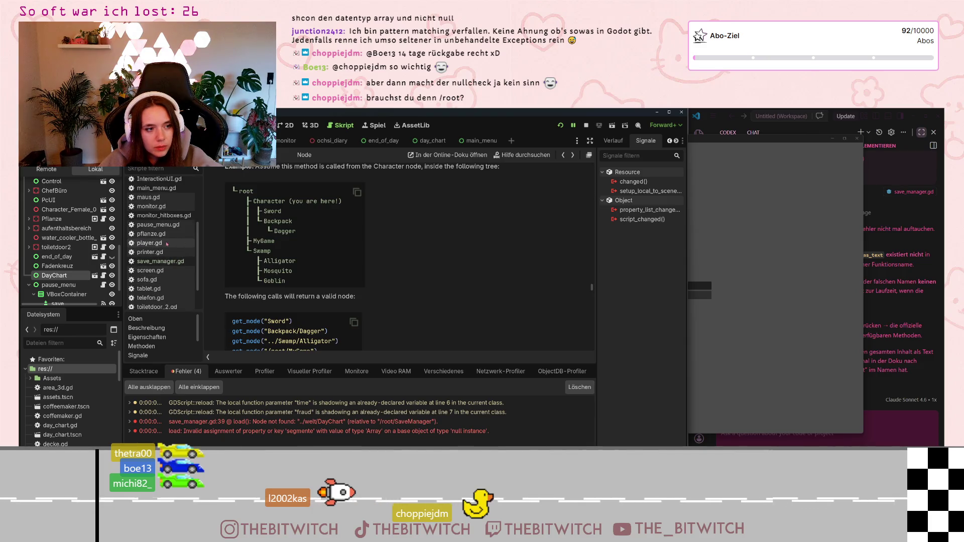
left_click(160, 261)
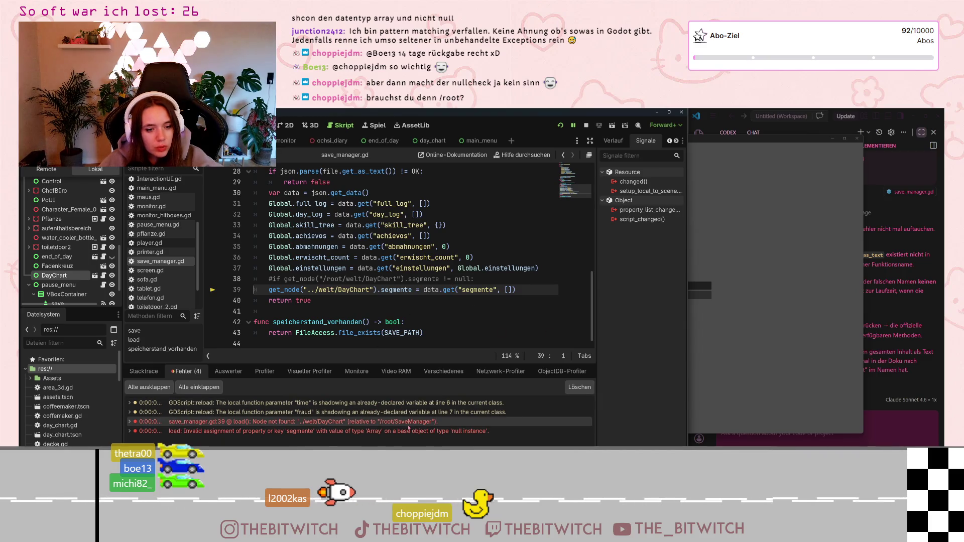
mouse_move(386, 423)
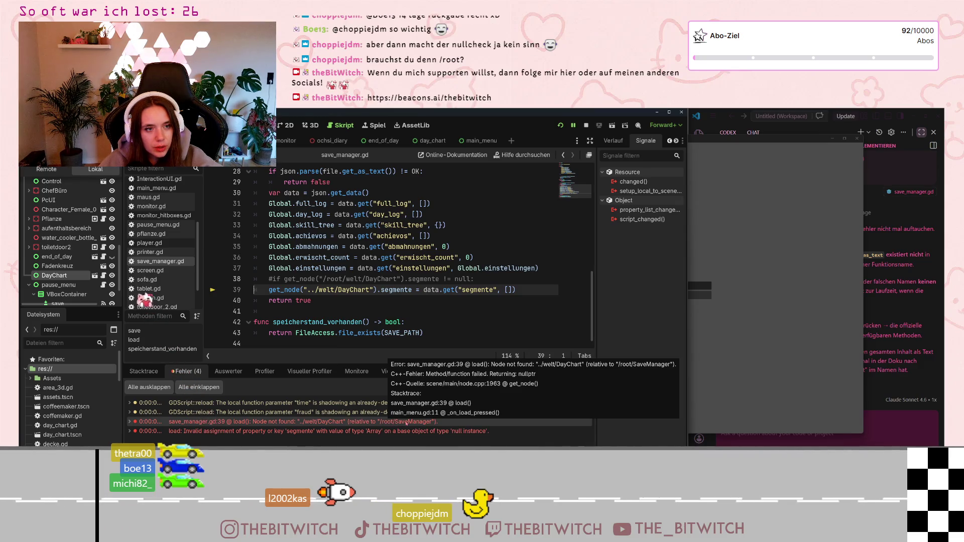
scroll(154, 294, "down", 2)
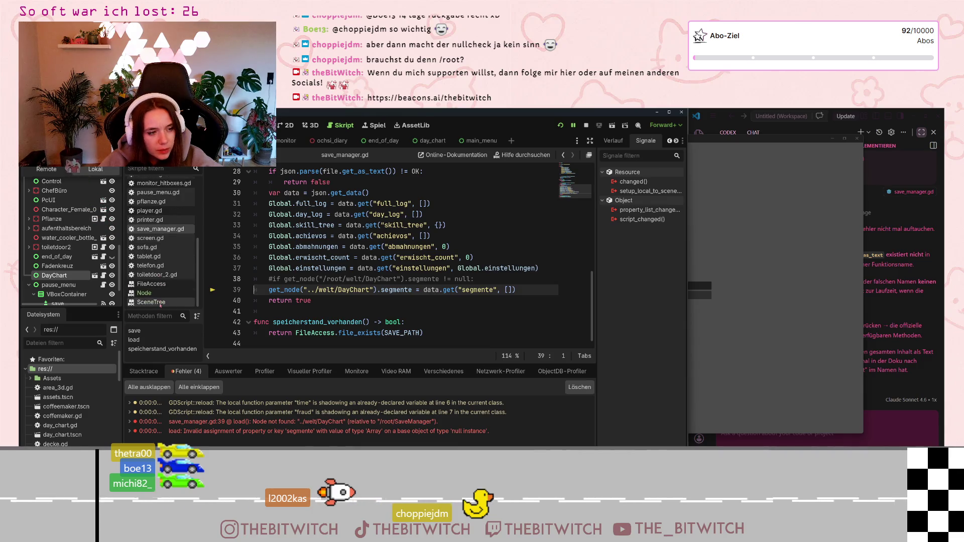
left_click(153, 295)
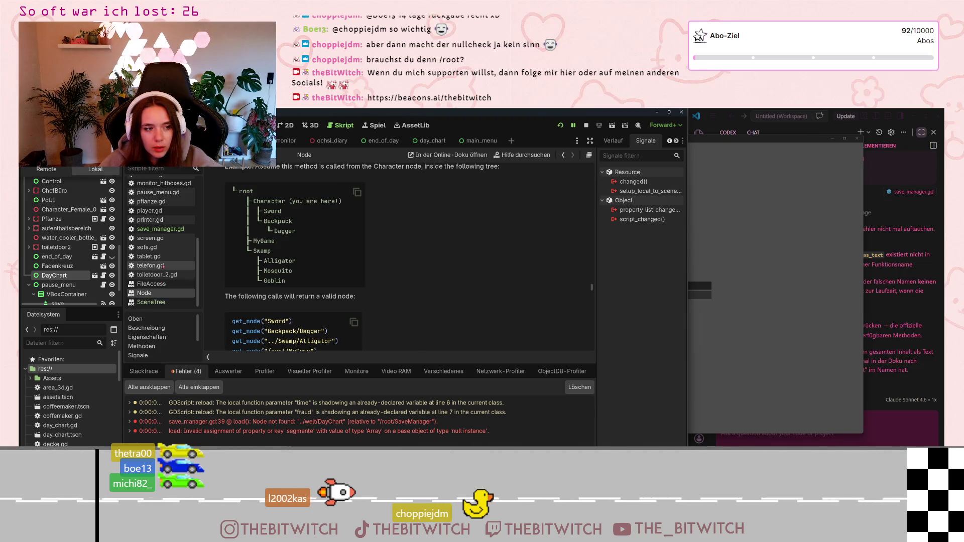
scroll(161, 251, "up", 2)
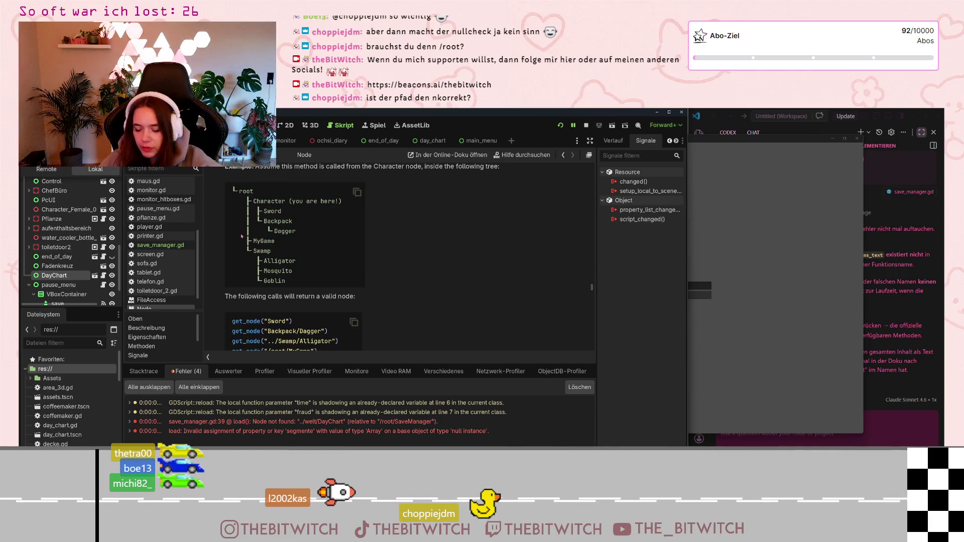
scroll(59, 269, "up", 3)
scroll(60, 269, "up", 5)
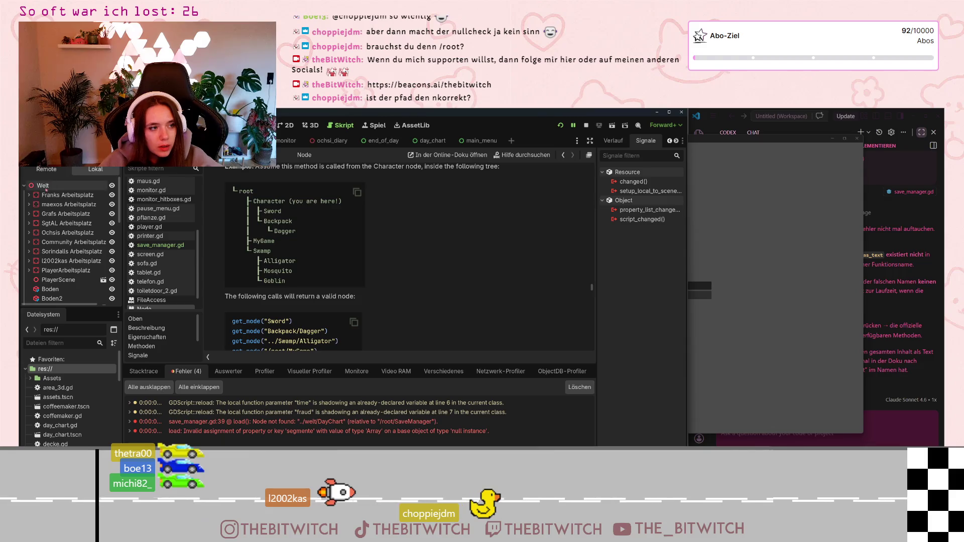
scroll(60, 241, "down", 8)
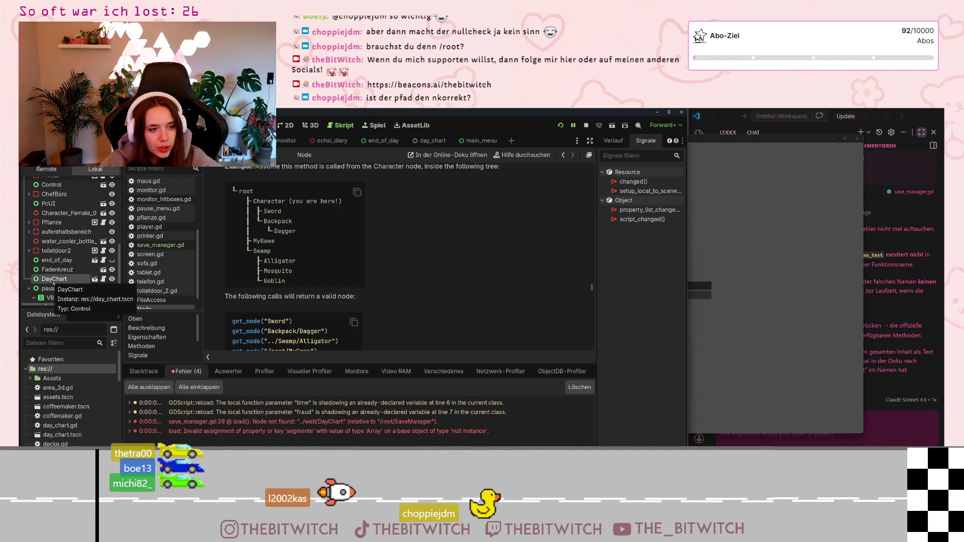
- In save_manager.gd, capitalise welt to Welt in line 39's get_node("../Welt/DayChart") path
left_click(160, 245)
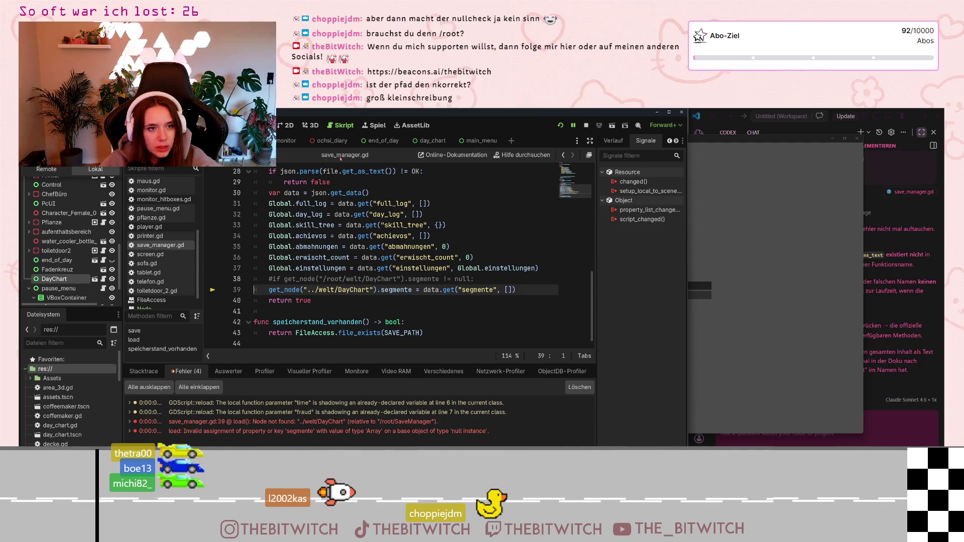
scroll(54, 266, "down", 2)
scroll(54, 266, "down", 2)
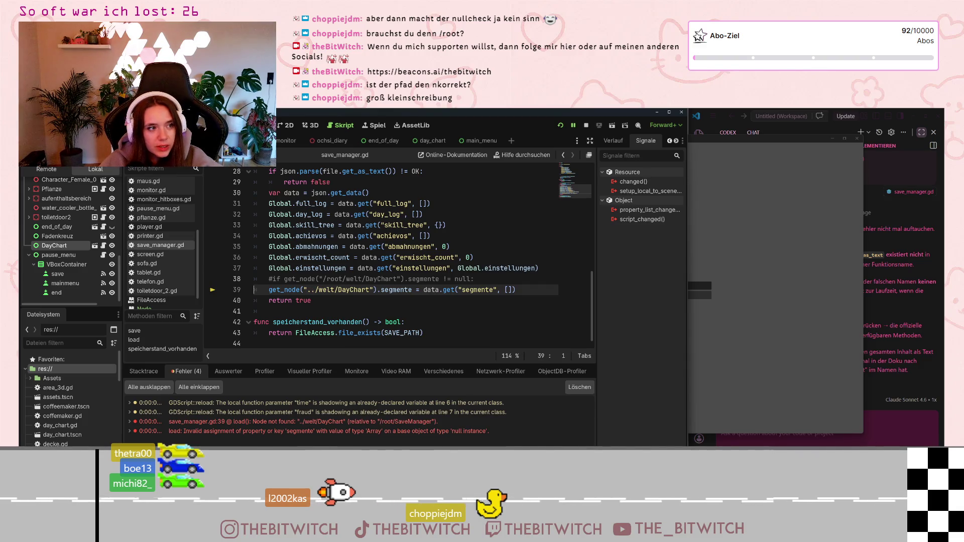
scroll(45, 190, "up", 10)
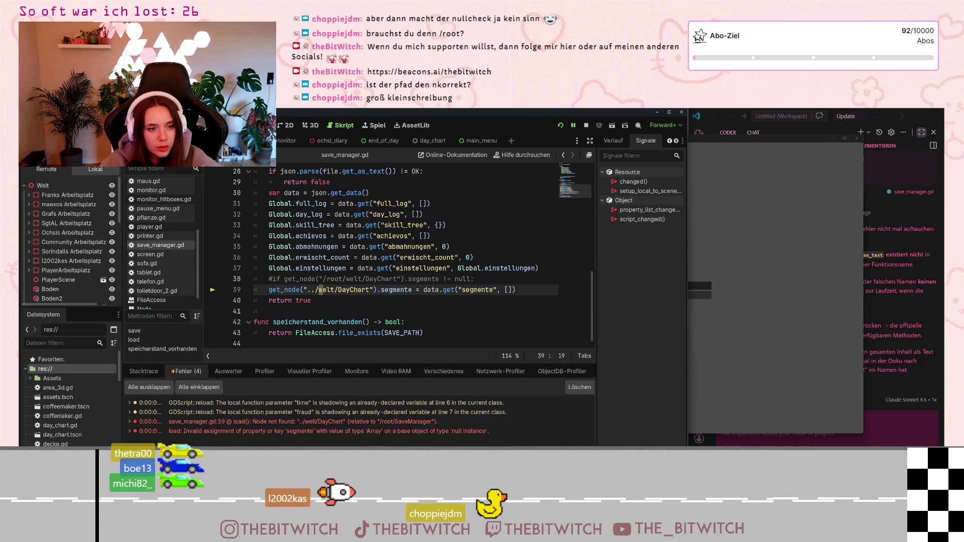
type("W")
left_click(349, 257)
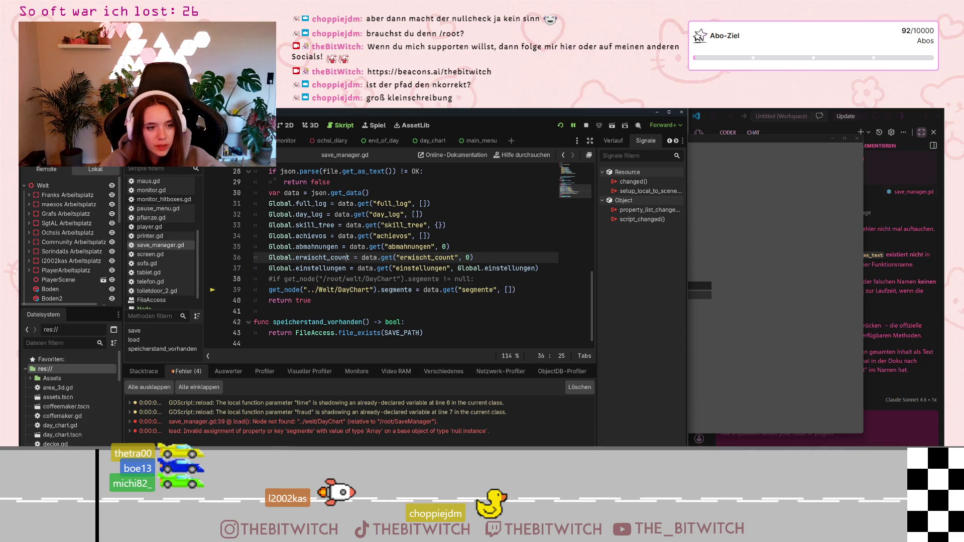
- Save the script and run the game with F5 to test the path fix
key("Up")
key("Up")
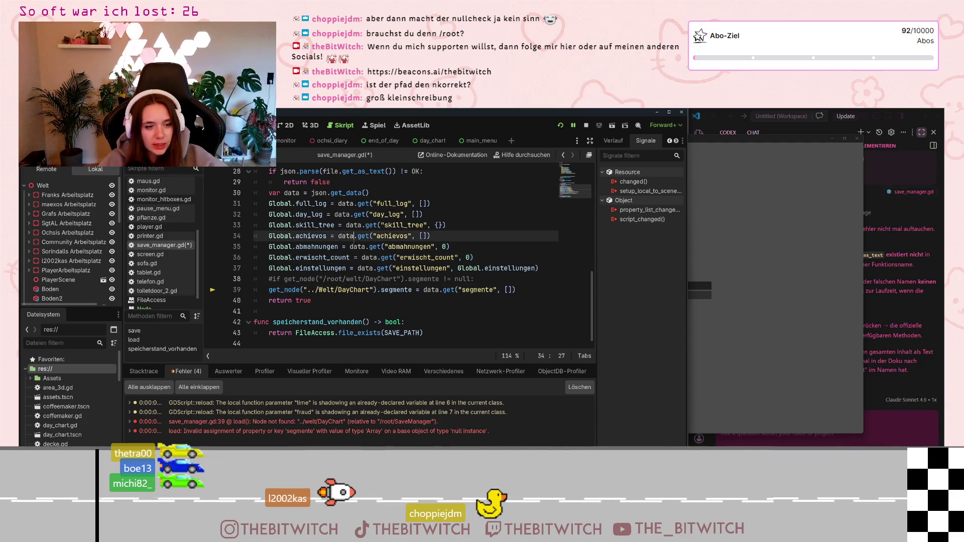
key("ctrl+s")
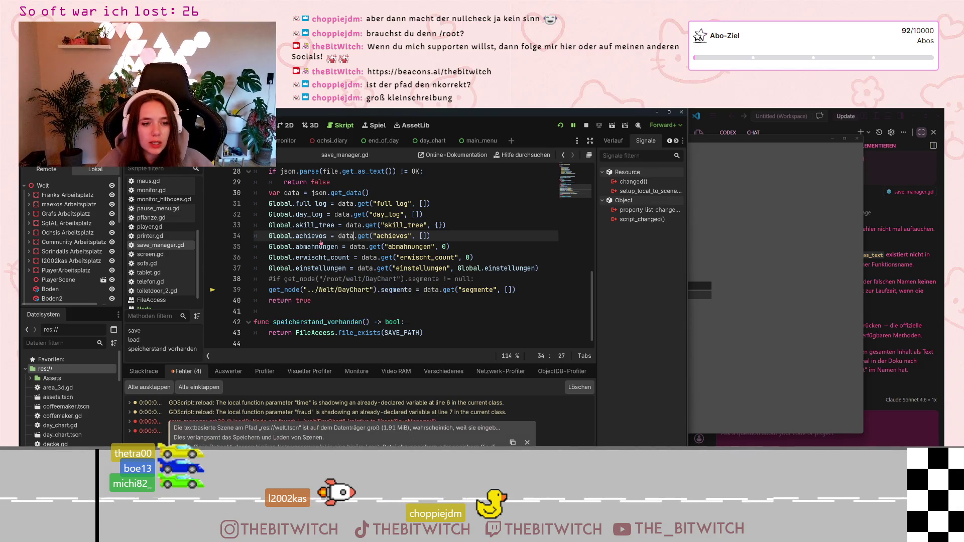
left_click(493, 282)
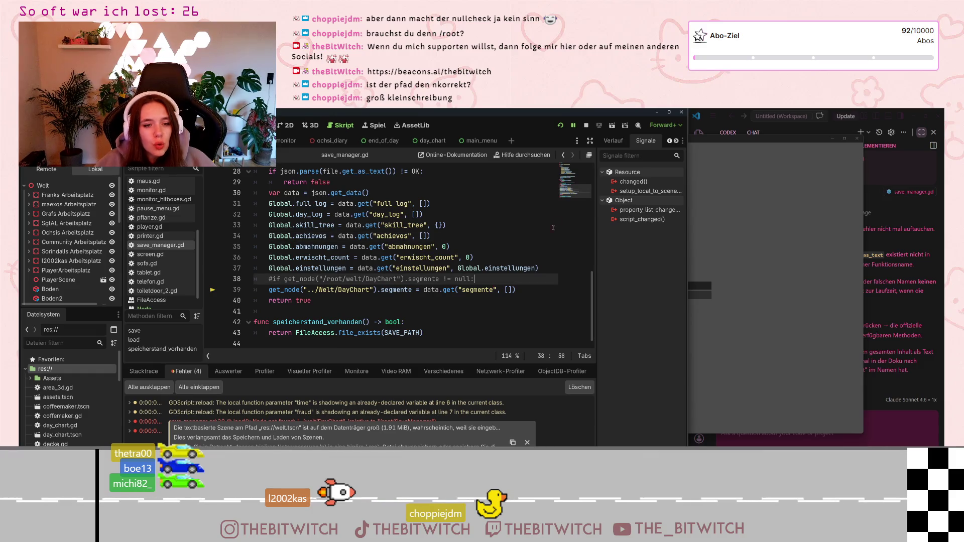
key("F5")
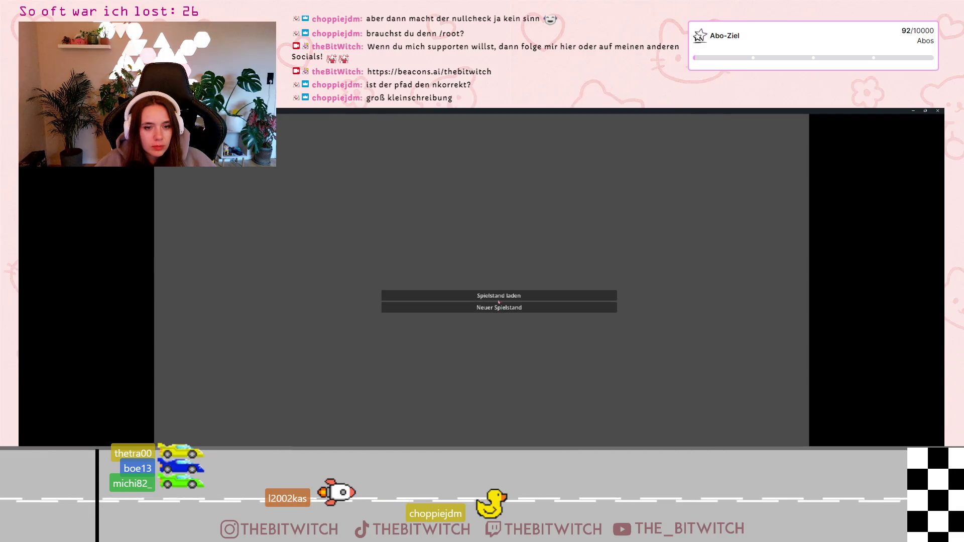
- Load the saved game and inspect the line 39 error: ../Welt/DayChart not found from /root/SaveManager
left_click(501, 305)
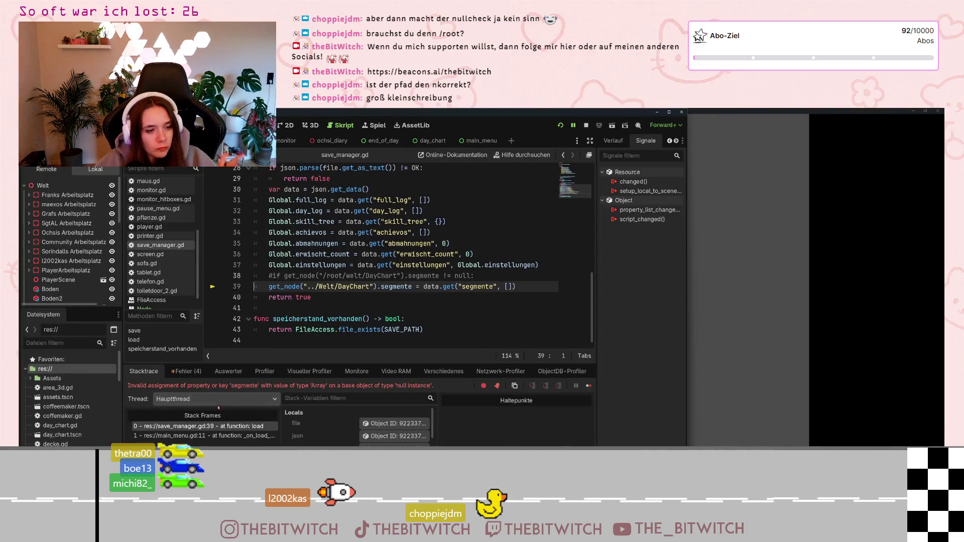
left_click(186, 371)
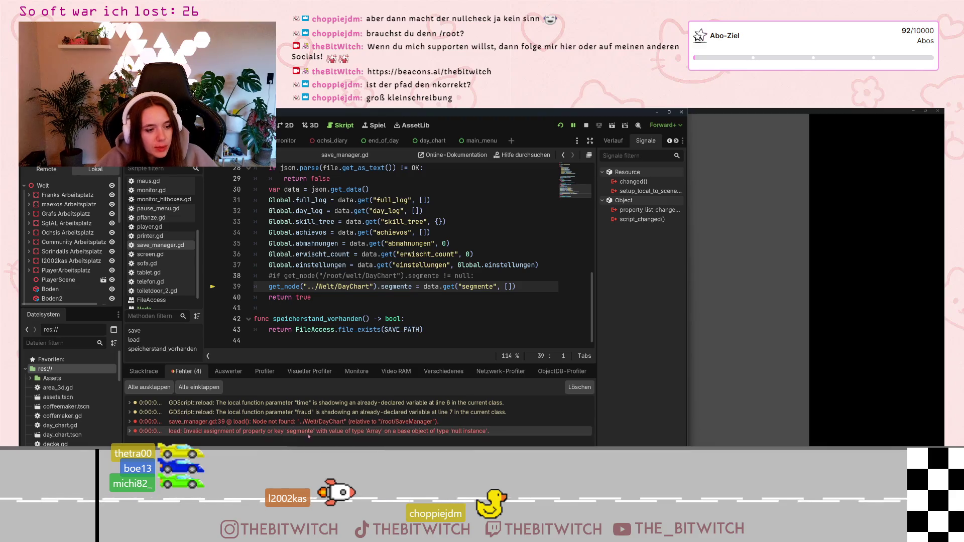
mouse_move(313, 426)
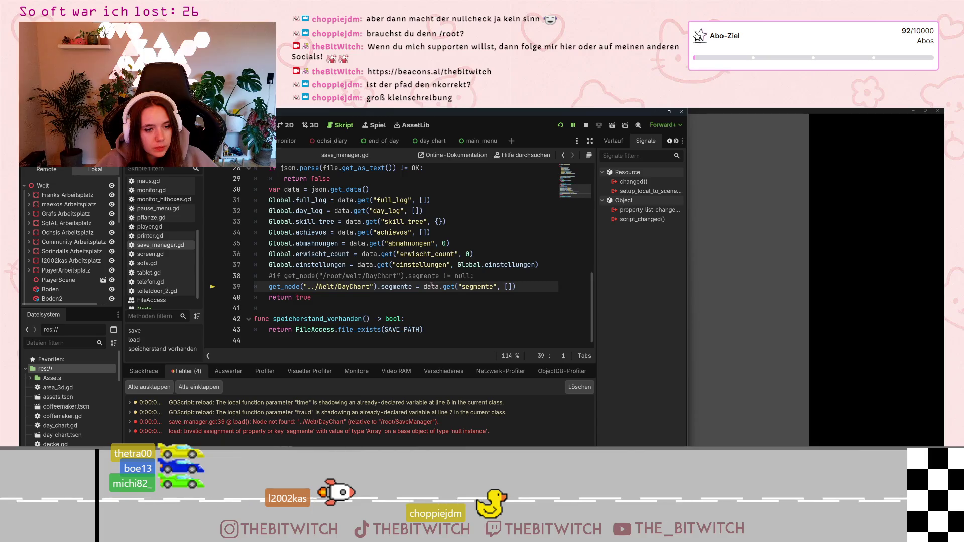
mouse_move(430, 286)
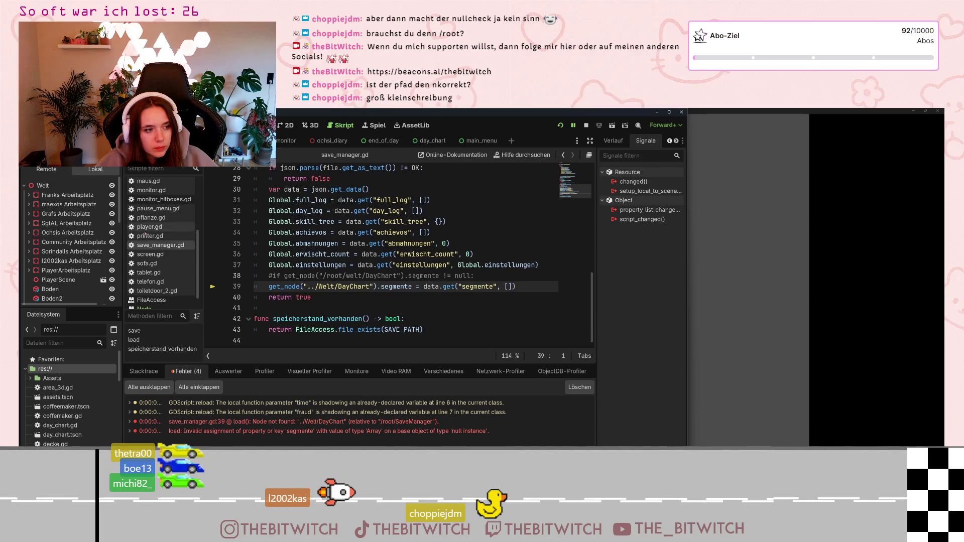
scroll(46, 258, "down", 5)
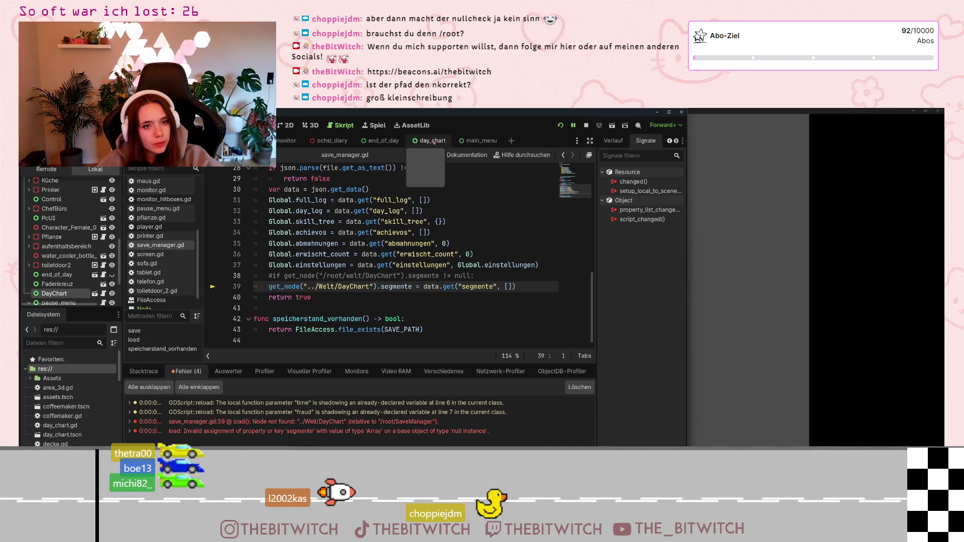
- Delete Welt/ from line 39's node path so it reads get_node("../DayChart")
double_click(329, 287)
key("Delete")
key("Delete")
left_click(342, 308)
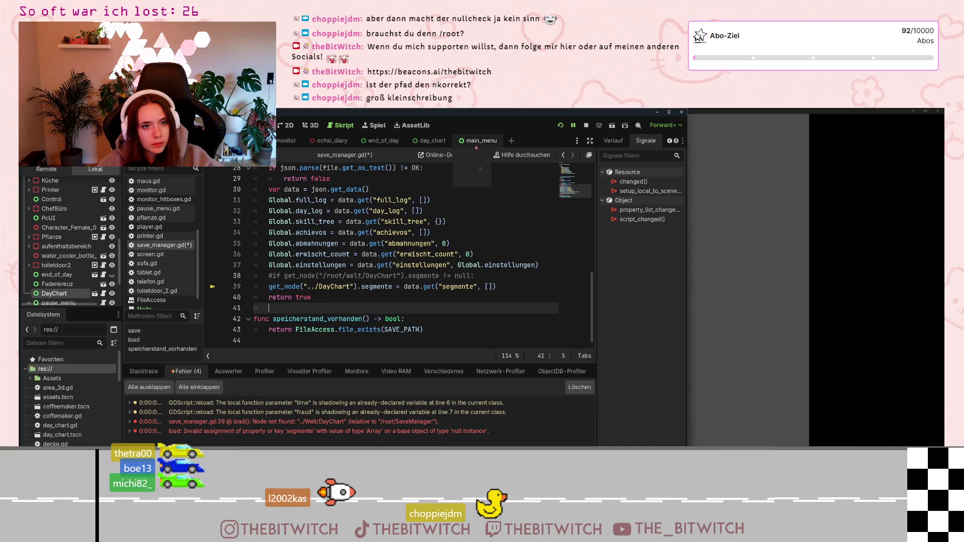
- Check DayChart in the day_chart scene, save save_manager.gd, and return to the main world scene
left_click(434, 141)
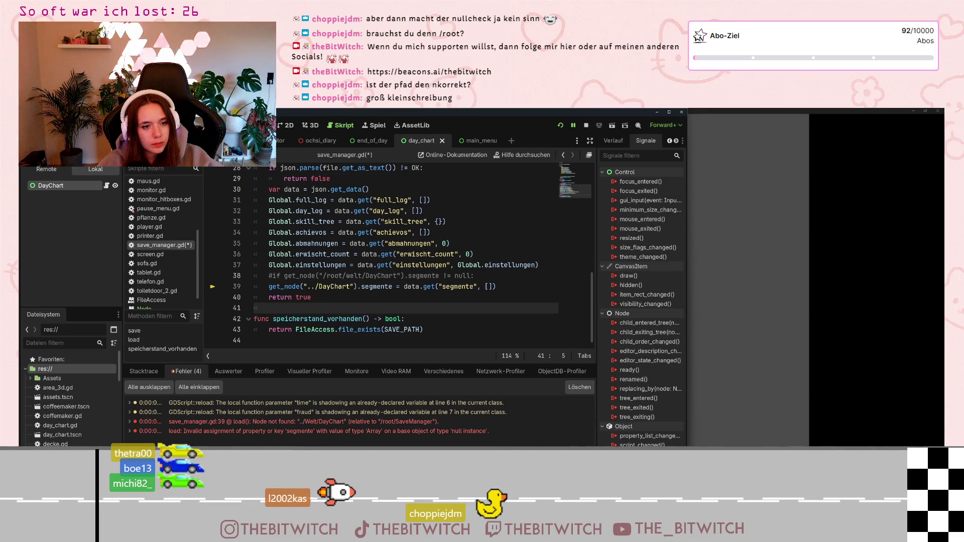
left_click(313, 297)
left_click(335, 286)
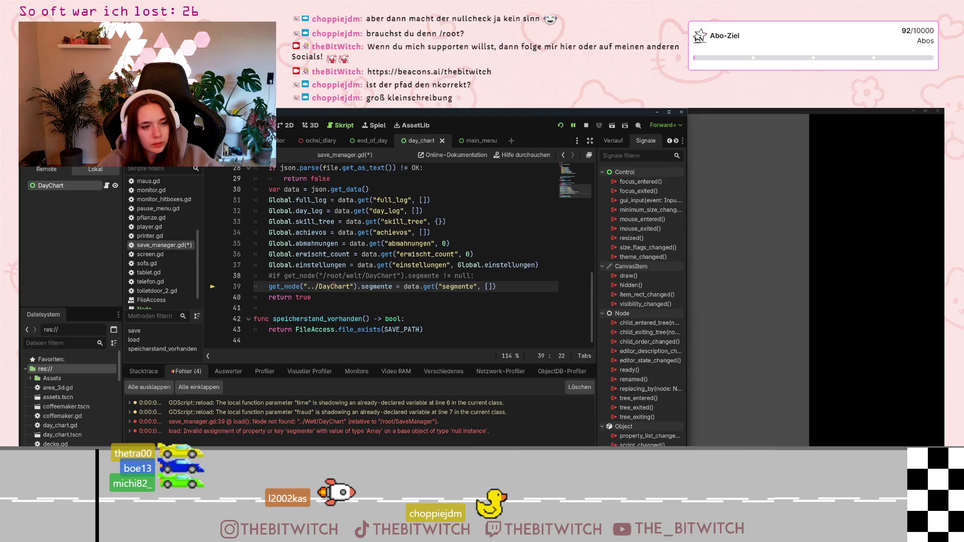
key("ctrl+s")
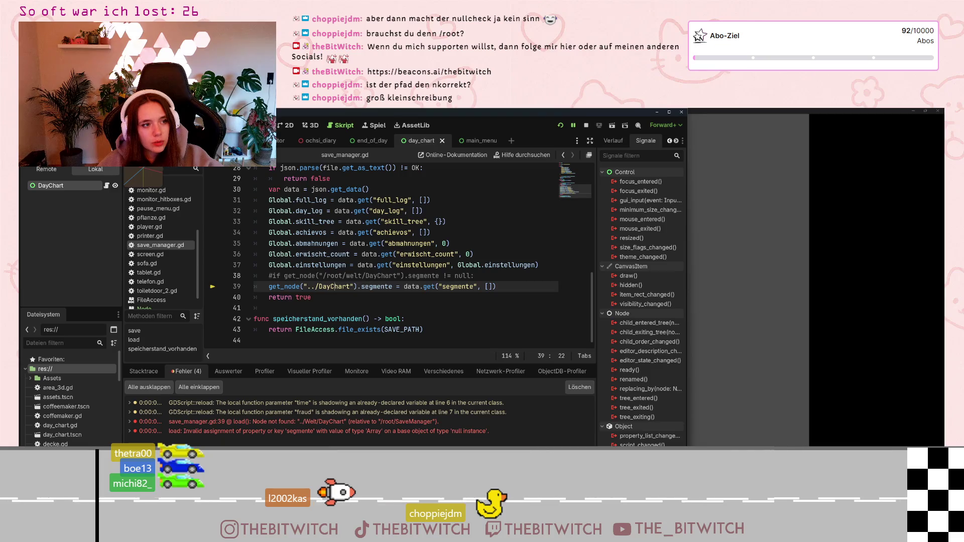
left_click(241, 140)
scroll(65, 422, "down", 5)
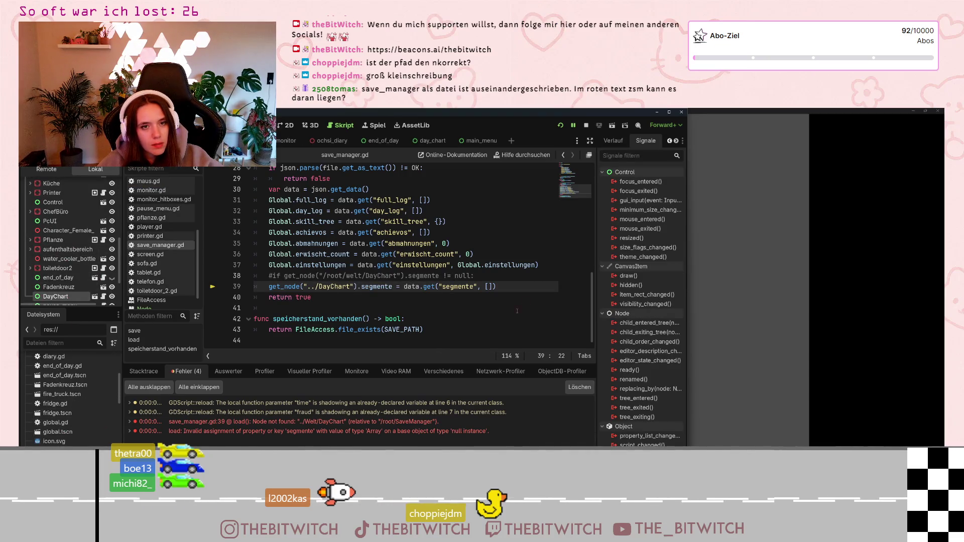
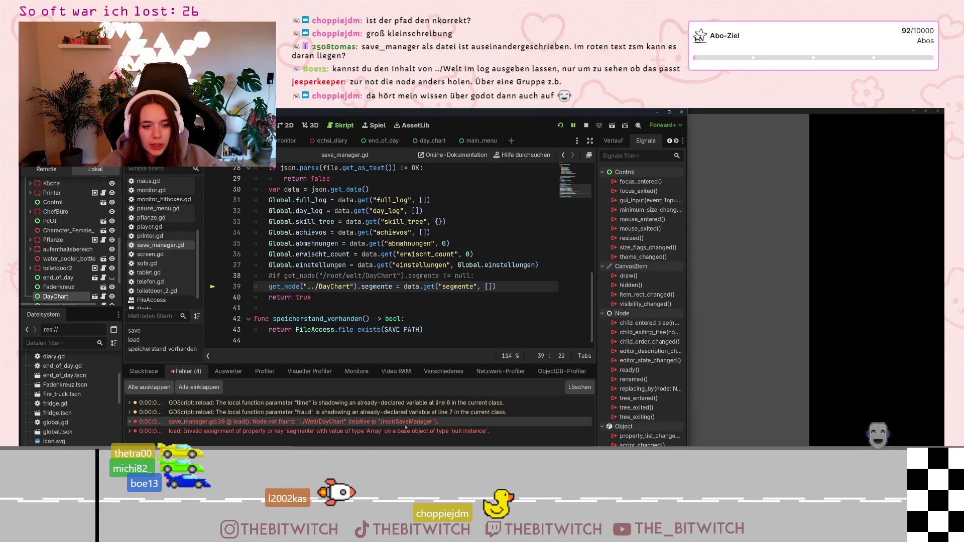
- Save save_manager.gd, relaunch the game, load the save and check the line-39 error
mouse_move(407, 427)
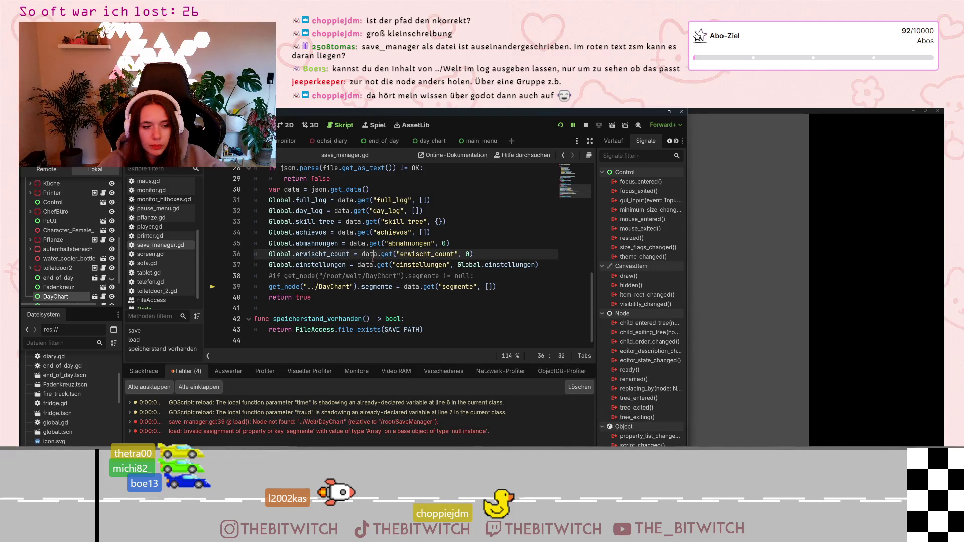
left_click(376, 254)
key("ctrl+s")
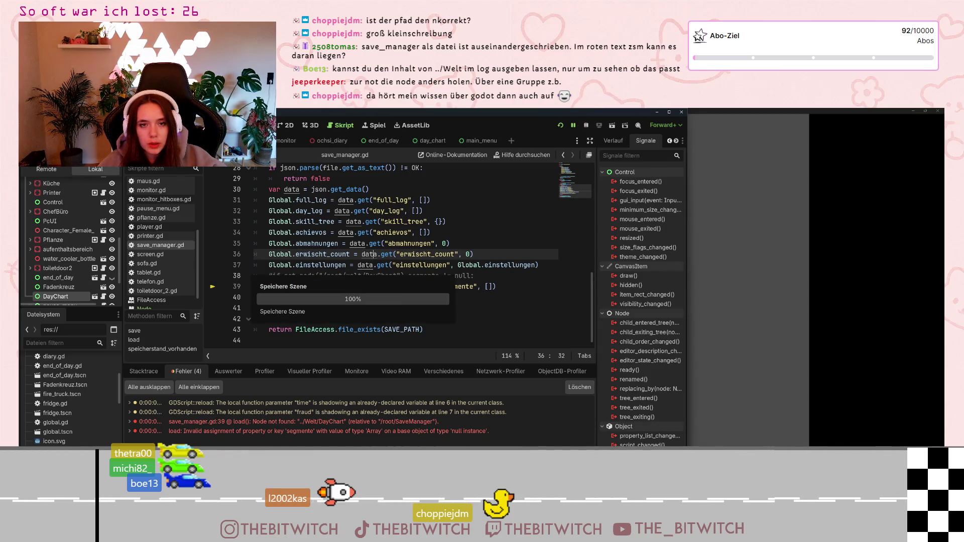
left_click(585, 125)
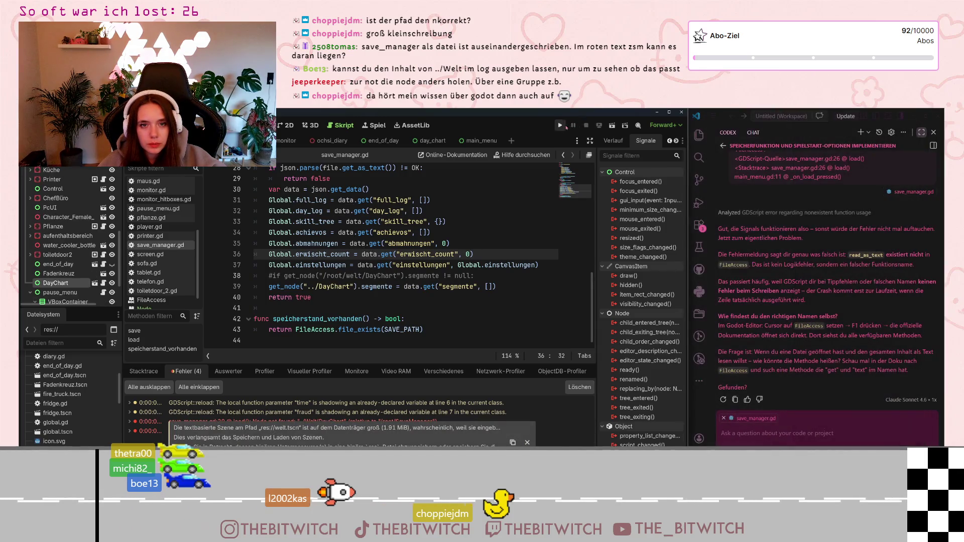
left_click(560, 125)
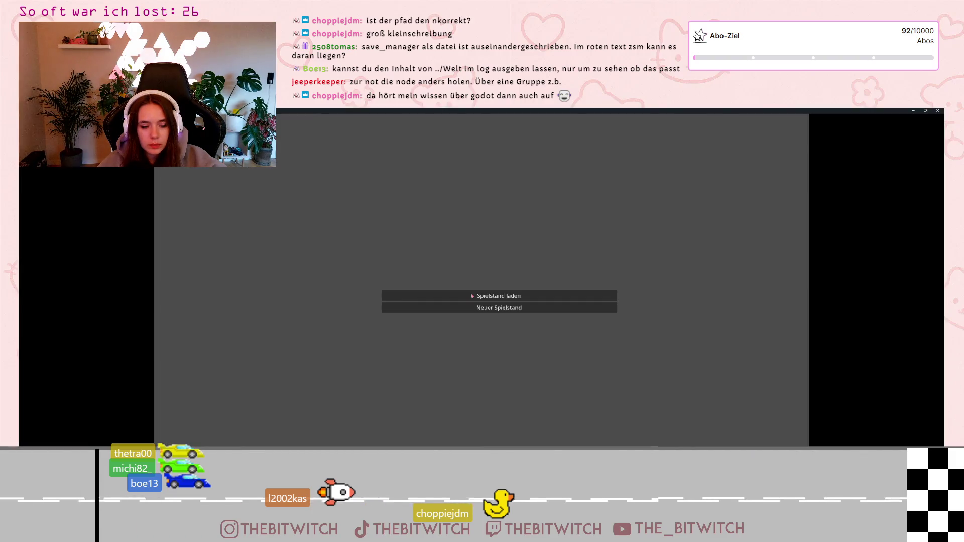
left_click(472, 296)
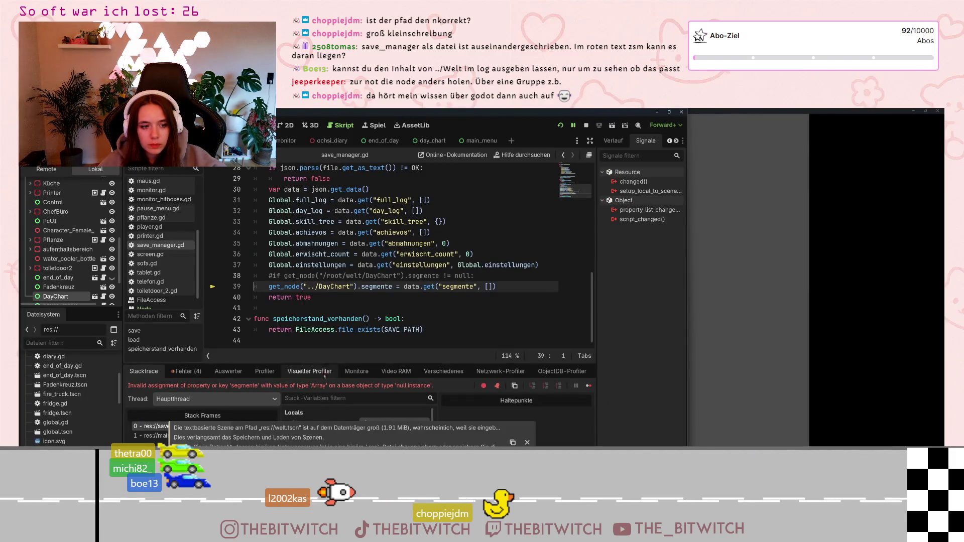
left_click(186, 372)
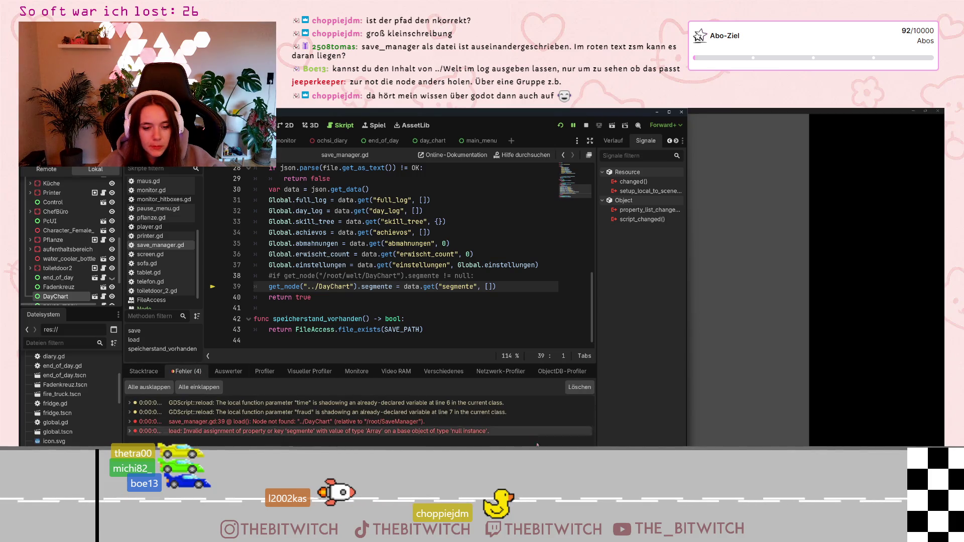
left_click(739, 430)
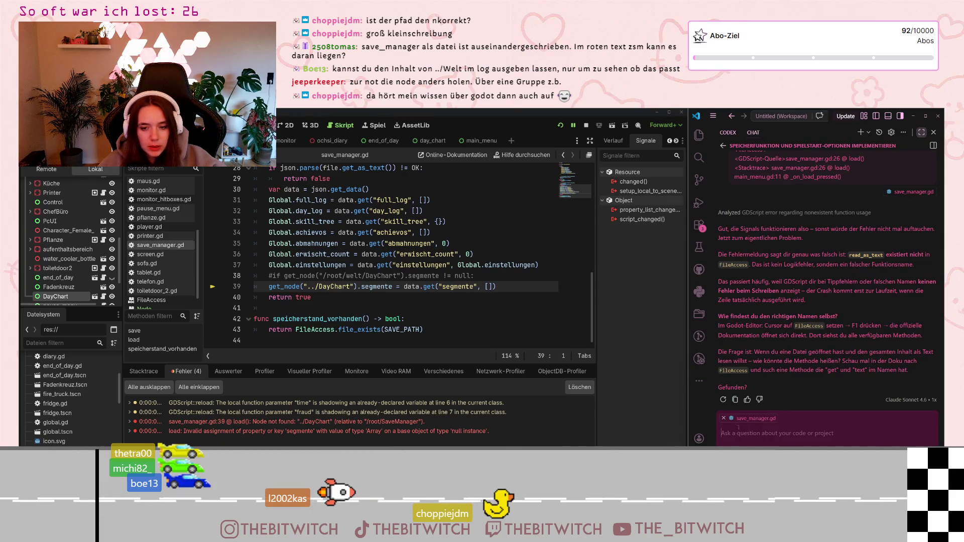
- Copy line 39's get_node statement into the chat and ask why DayChart isn't found
left_click(277, 287)
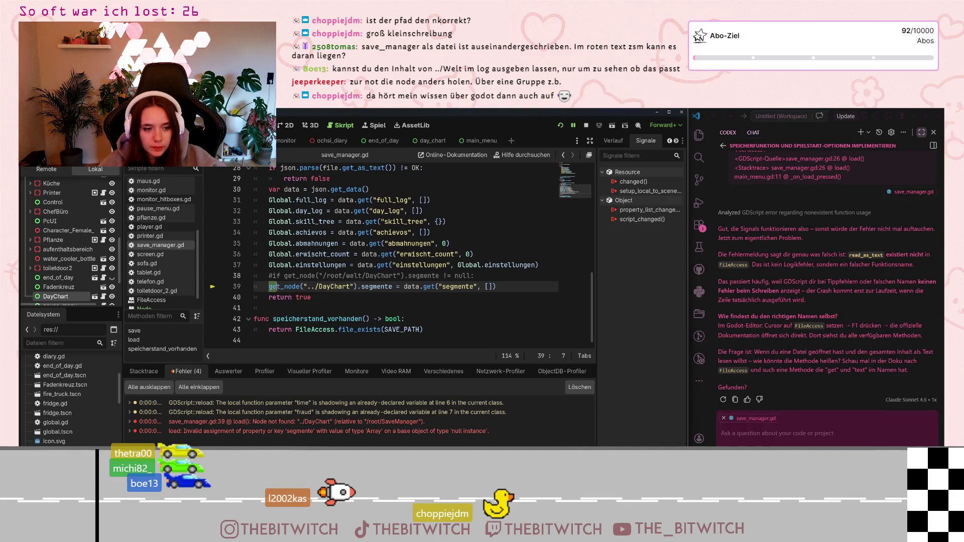
left_click_drag(277, 287, 497, 287)
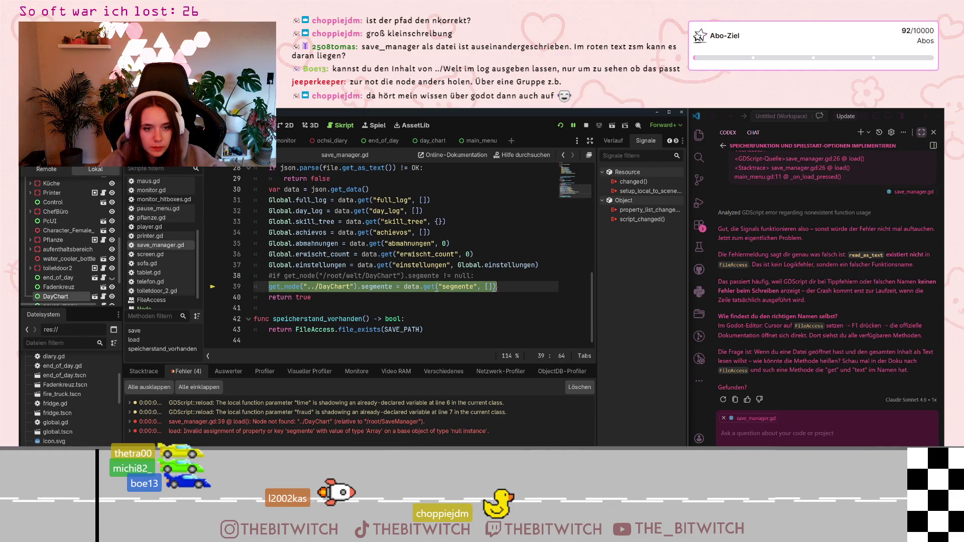
key("ctrl+c")
left_click(739, 432)
key("ctrl+v")
key("shift+Return")
key("shift+Return")
type("warum hat er h")
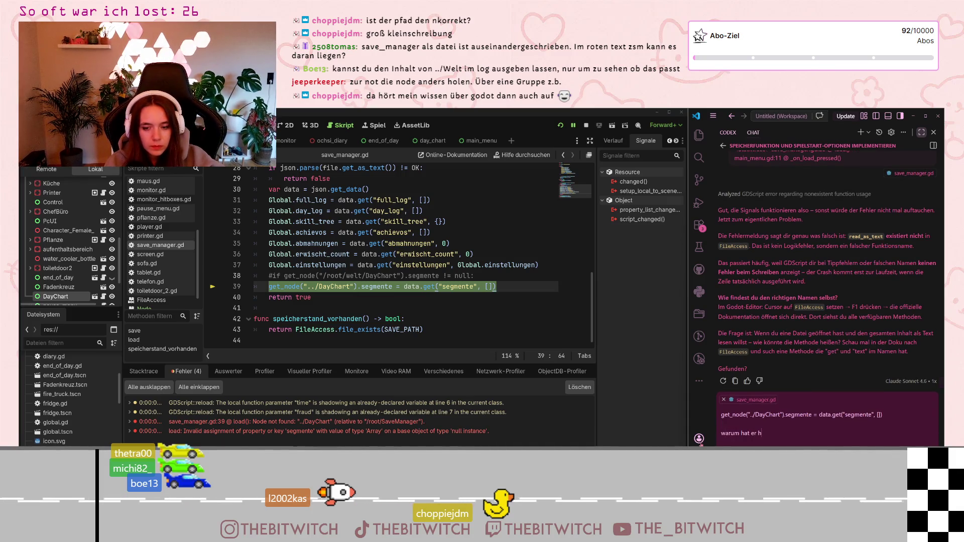
type("ier einen fehl")
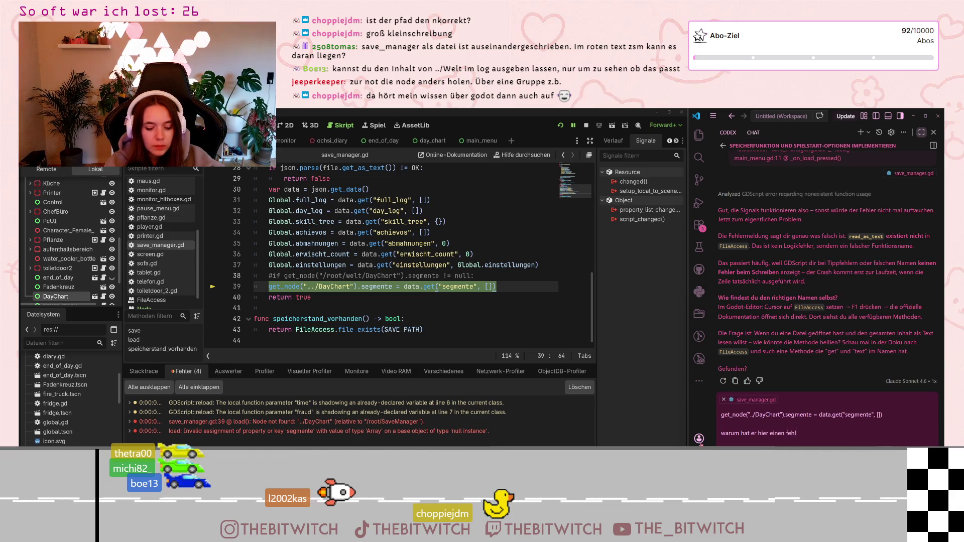
type("er, dass er ")
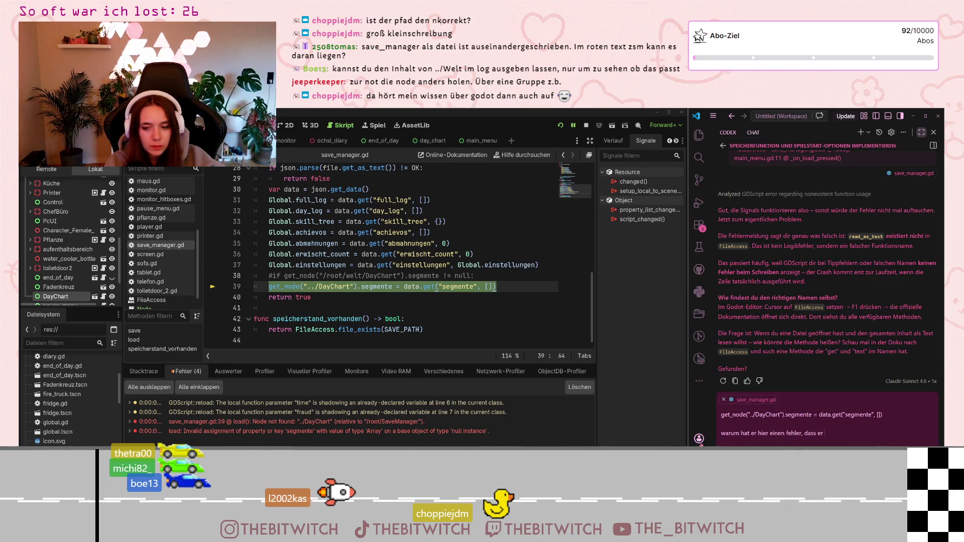
type("Day")
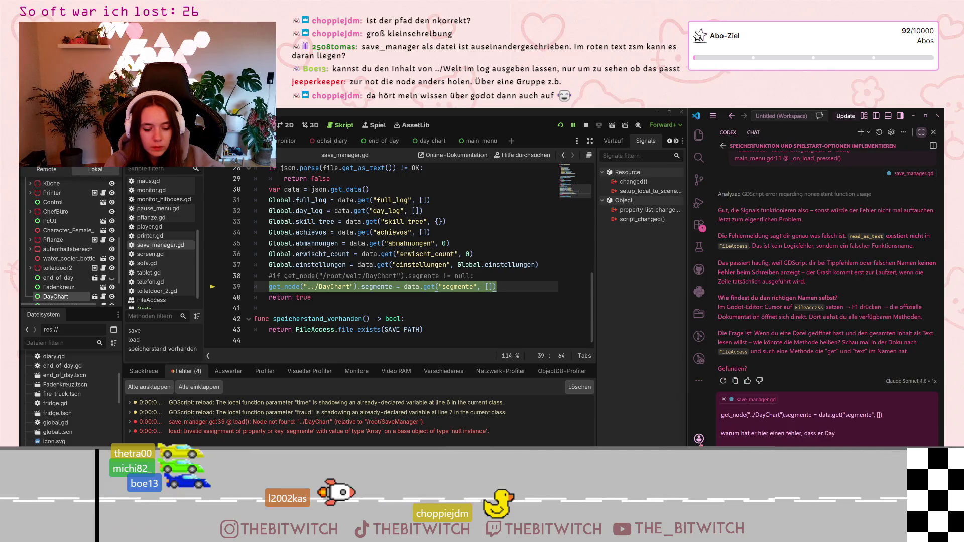
type("Chart nicht findet?")
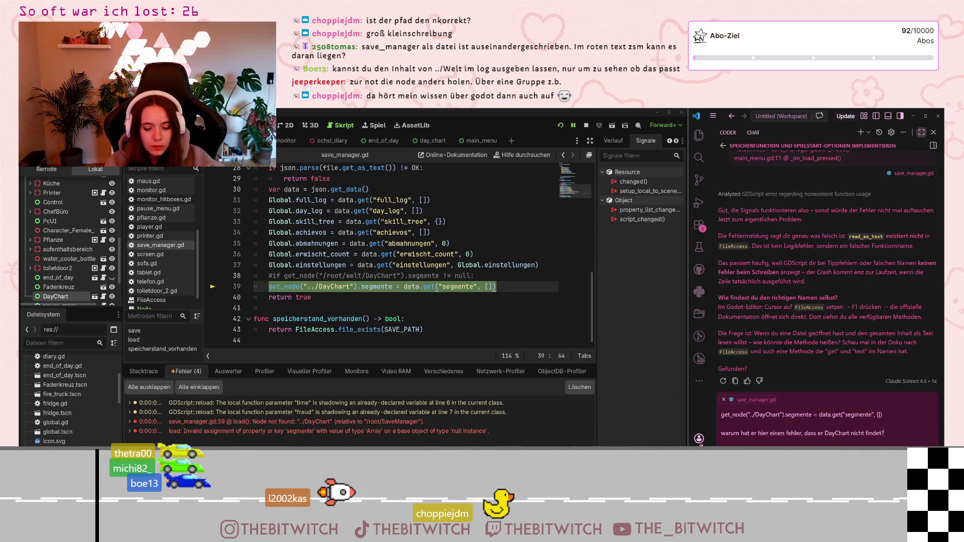
key("Return")
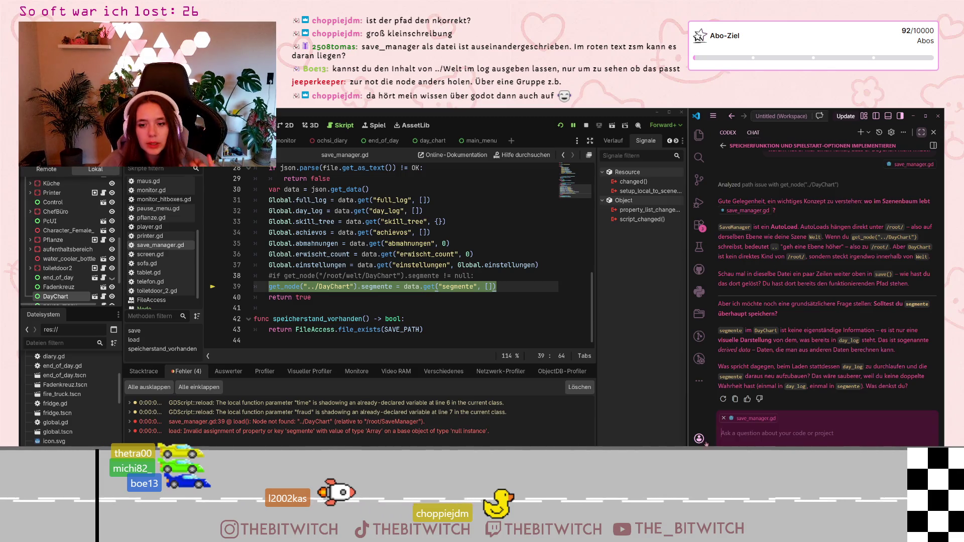
- Place the caret inside the DayChart path on line 39 after reading the reply
left_click(318, 286)
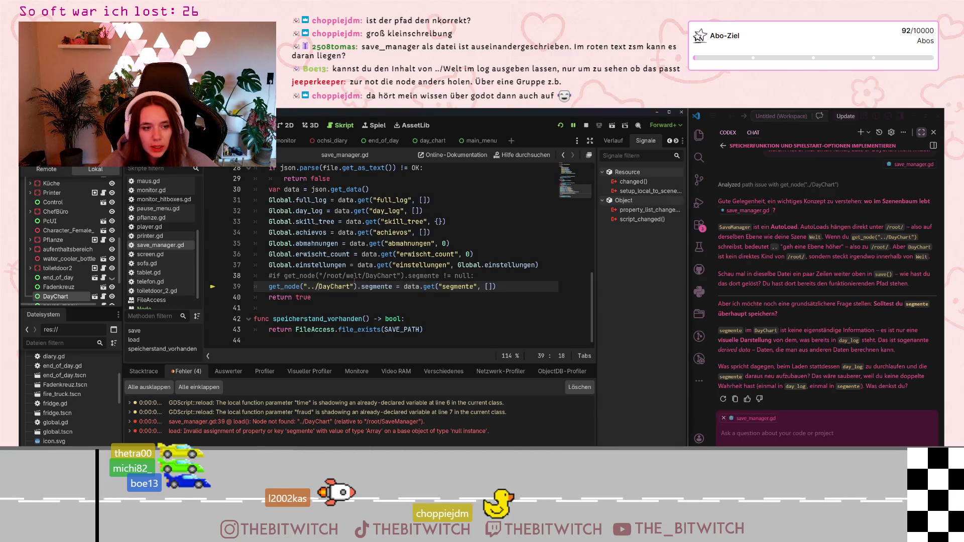
- Change line 39's path to '../Welt/DayChart' and select the corrected statement
type("Welt/")
left_click(458, 286)
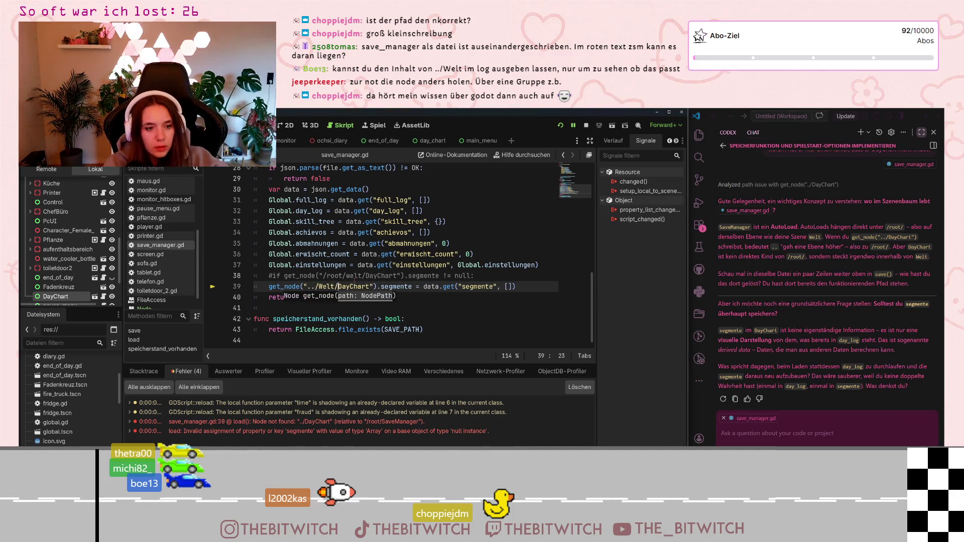
mouse_move(516, 286)
left_mouse_down()
mouse_move(340, 276)
mouse_move(268, 286)
left_mouse_up()
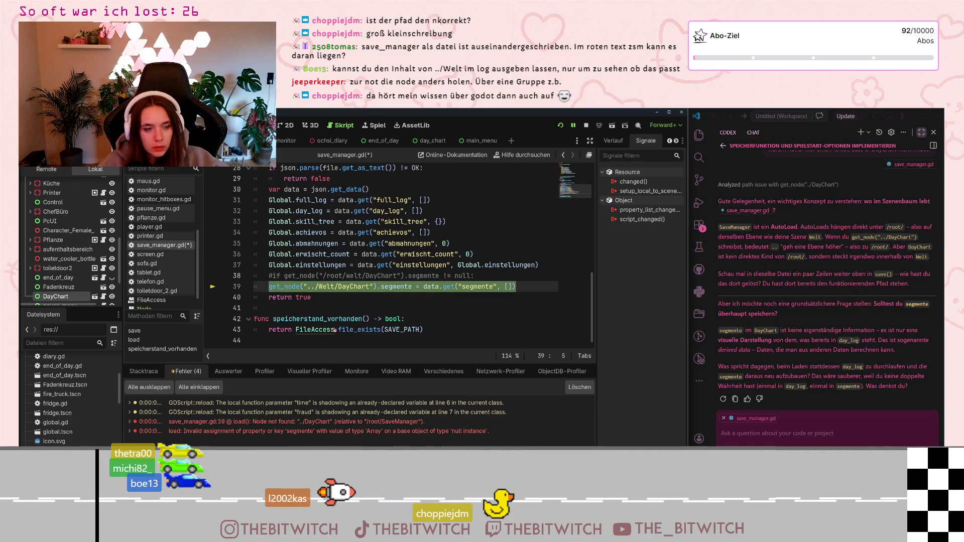
- Paste the corrected line into the chat and report that it still doesn't work
left_click(832, 433)
key("ctrl+v")
type("das")
key("shift+Return")
type("das gunkti")
key("BackSpace")
key("BackSpace")
key("BackSpace")
type("nktu")
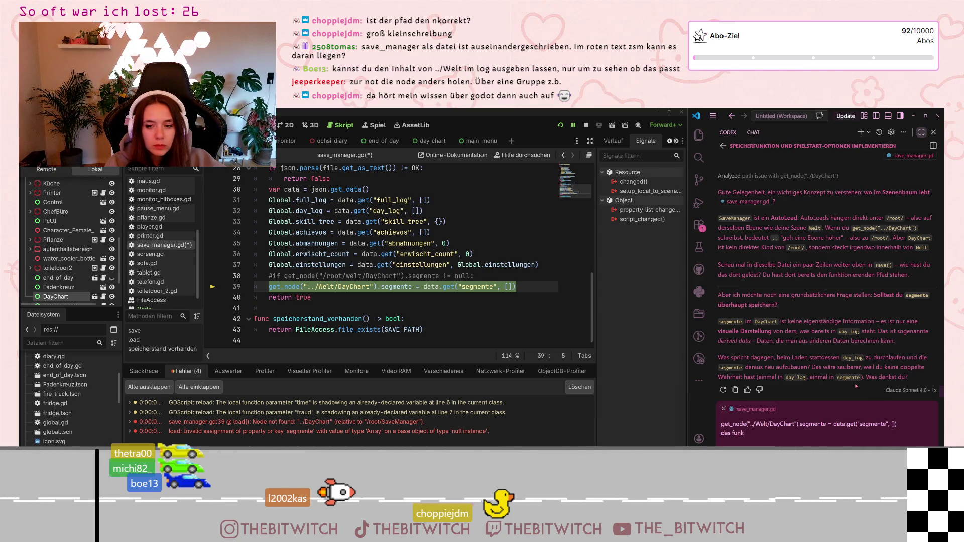
key("BackSpace")
key("BackSpace")
type("nie")
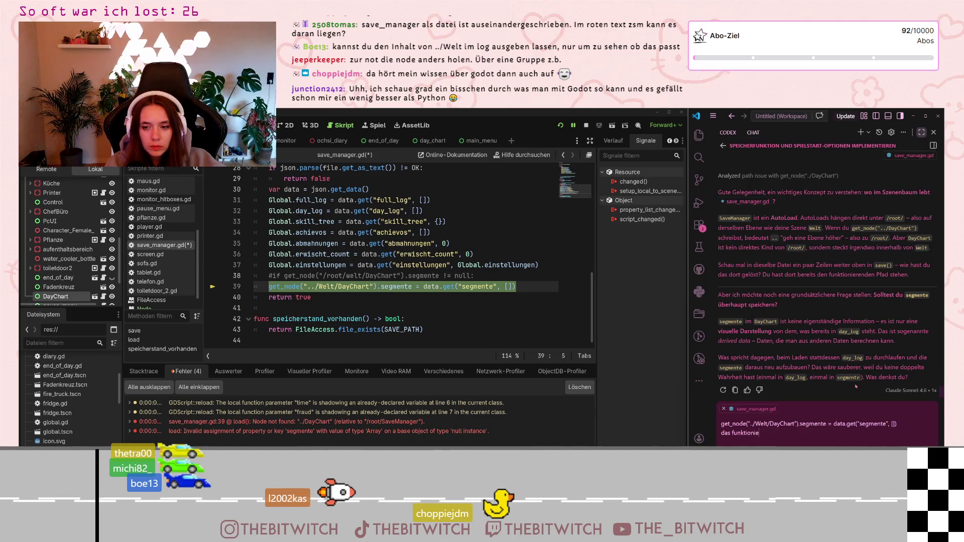
type("rt aber auch nicht")
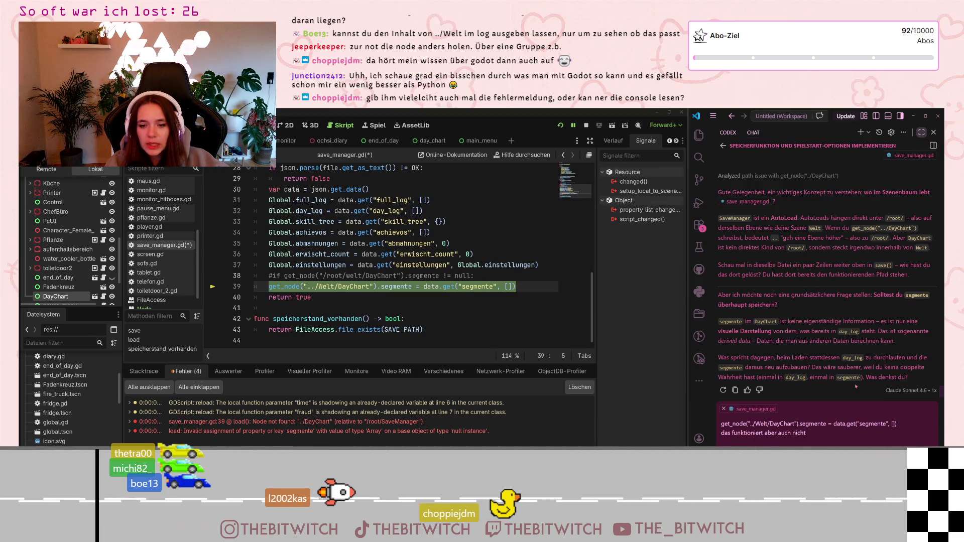
mouse_move(737, 358)
left_mouse_down()
mouse_move(907, 359)
mouse_move(753, 367)
mouse_move(785, 377)
mouse_move(822, 372)
left_mouse_up()
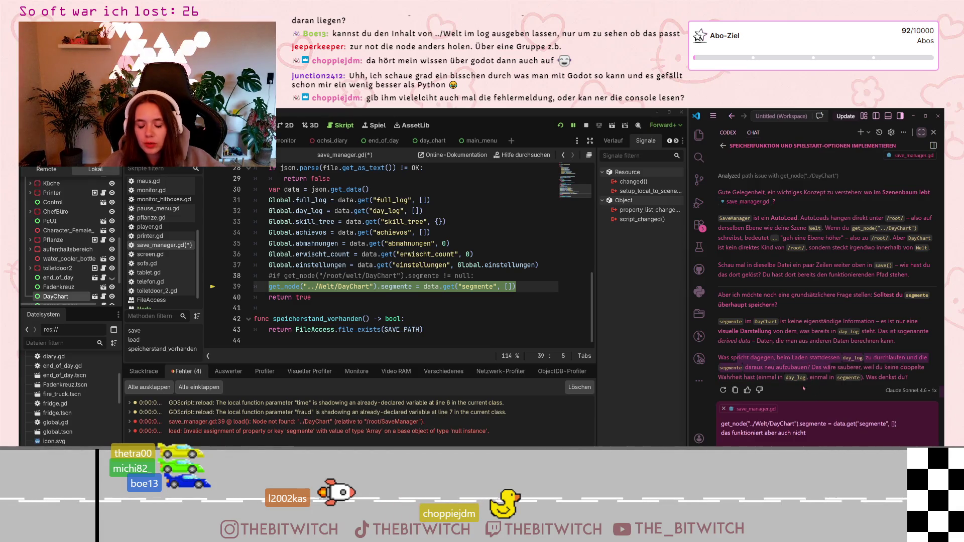
left_click(815, 379)
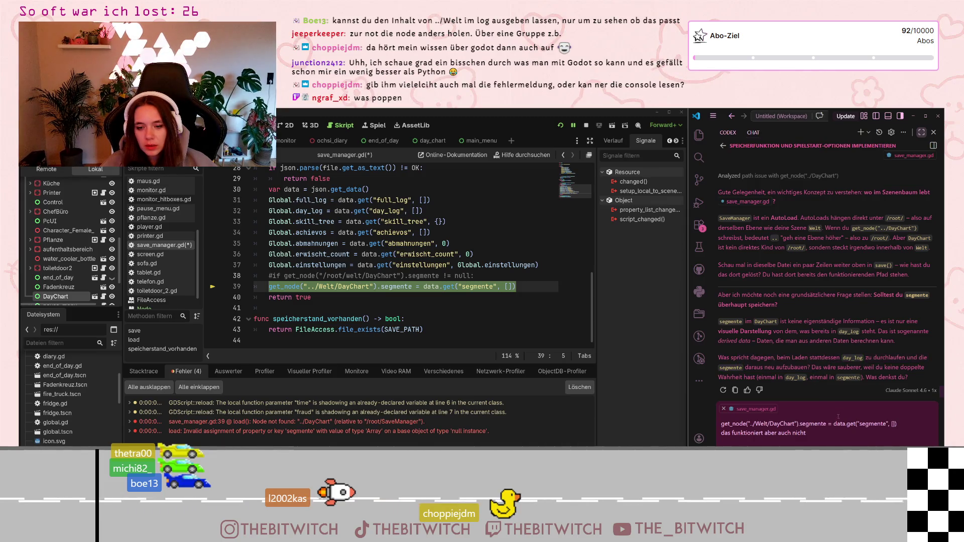
key("Return")
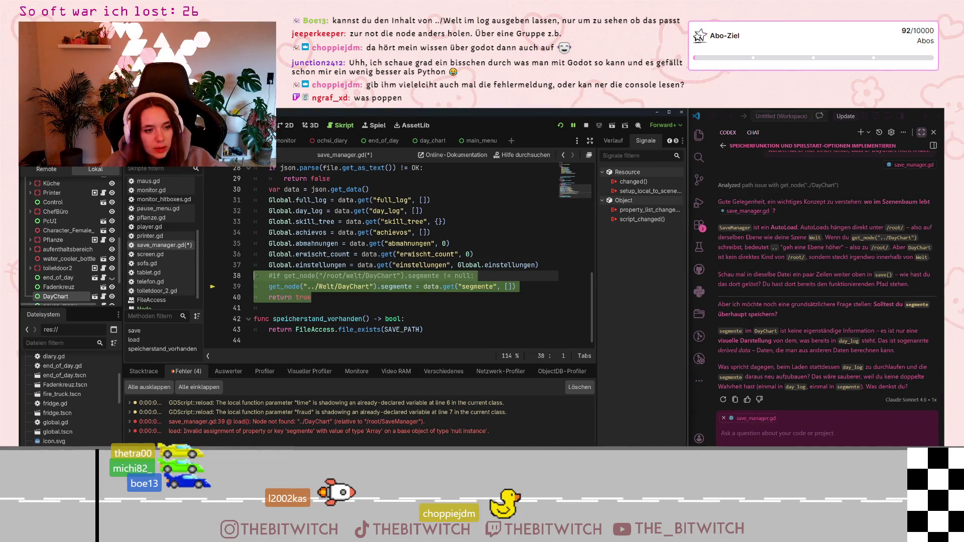
- Delete the DayChart segment lines from load() and the 'segmente' entry from save()
left_click_drag(524, 290, 475, 276)
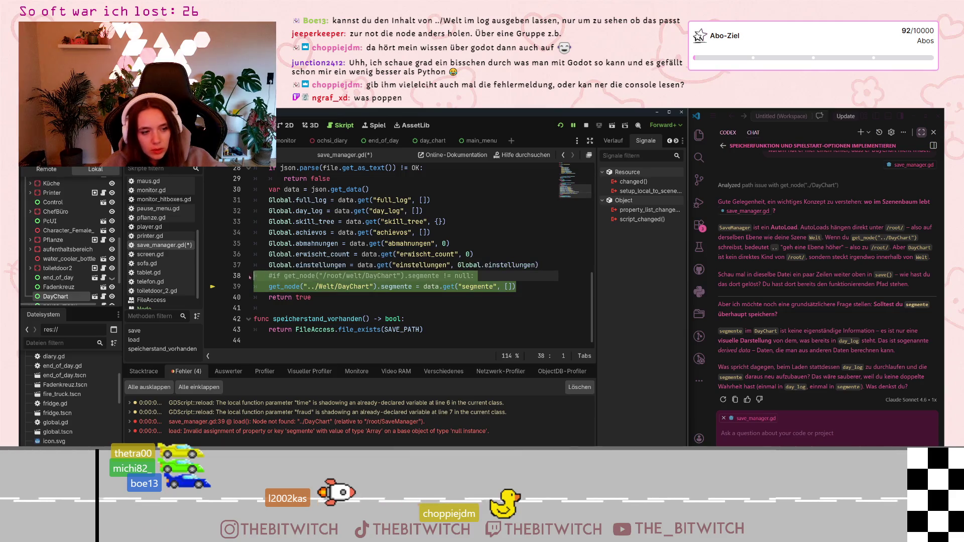
key("BackSpace")
scroll(364, 275, "up", 5)
scroll(378, 272, "up", 5)
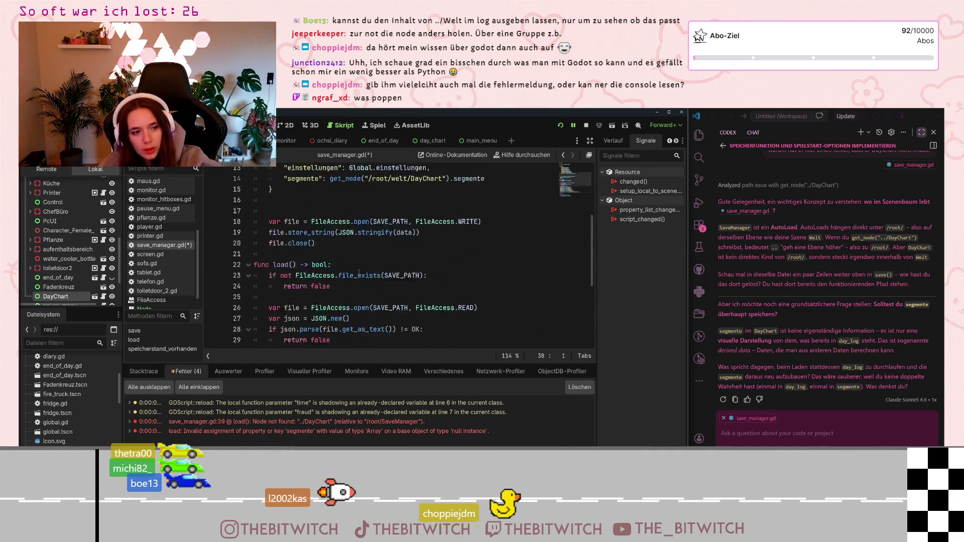
scroll(357, 271, "down", 5)
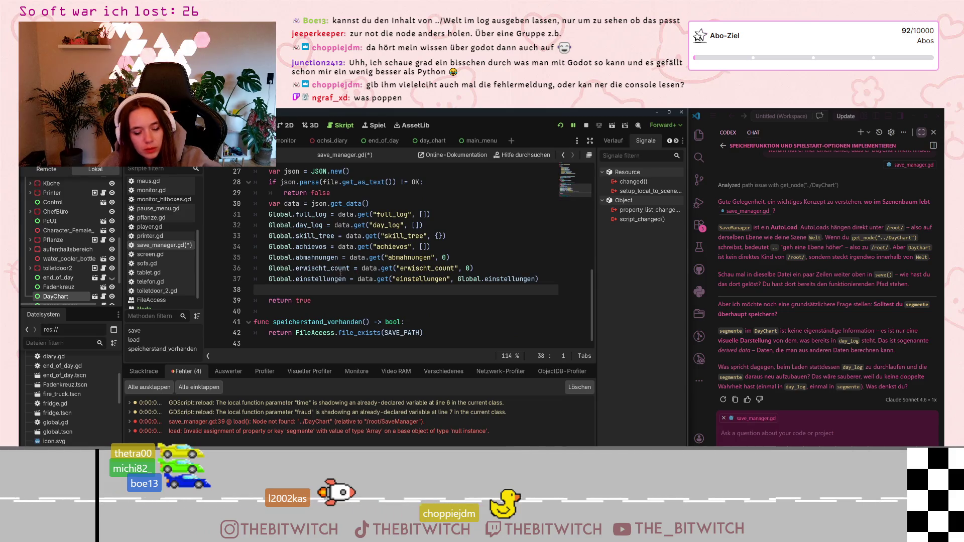
scroll(341, 273, "up", 8)
left_click(493, 298)
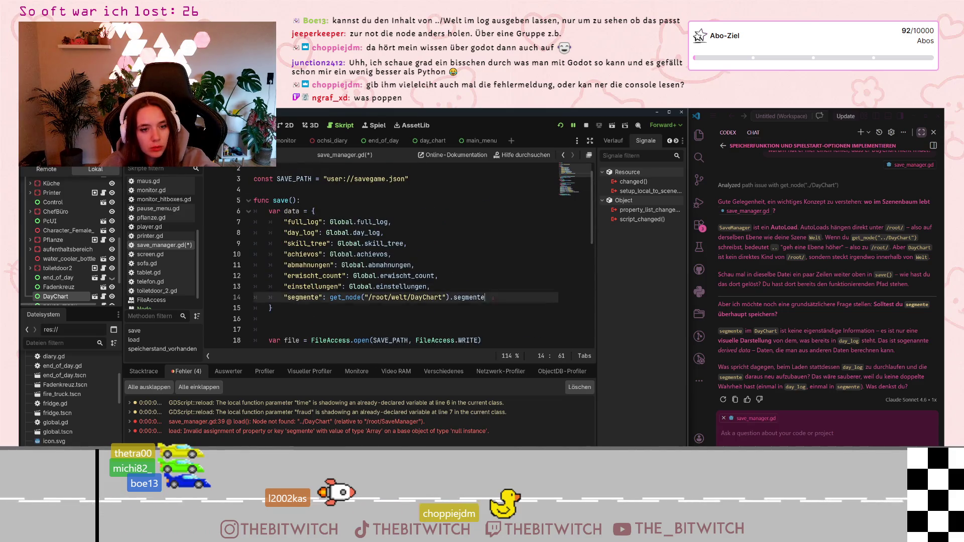
left_click_drag(494, 298, 480, 286)
key("BackSpace")
left_click(817, 436)
- Ask how DayChart should rebuild, since segments are only drawn when an action completes
type("okay, dann mache ich das")
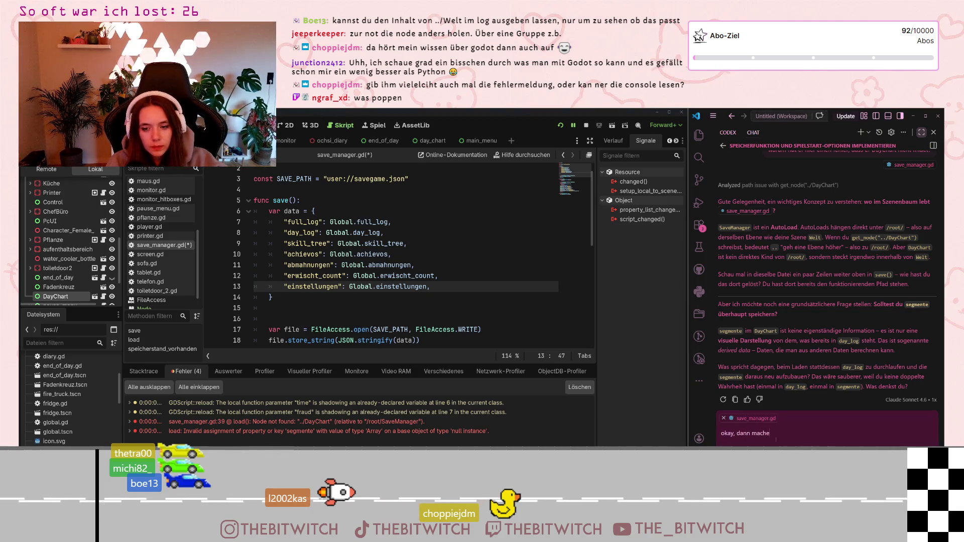
type(" so. wie ")
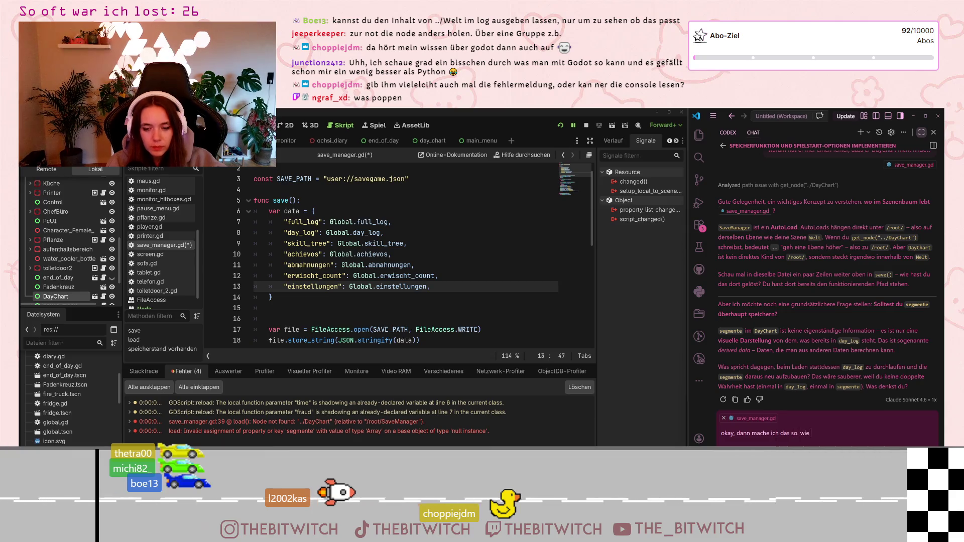
type("geht das denn")
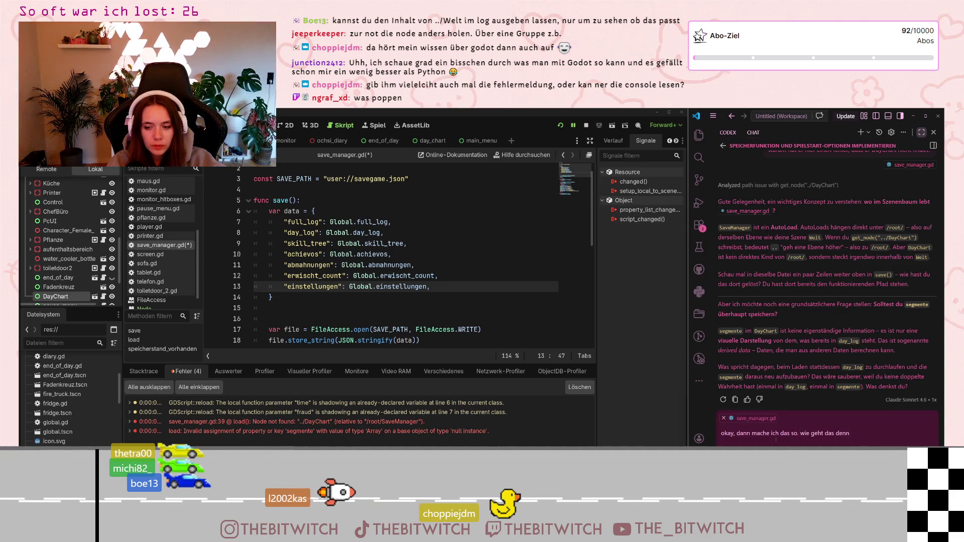
type("? Weil")
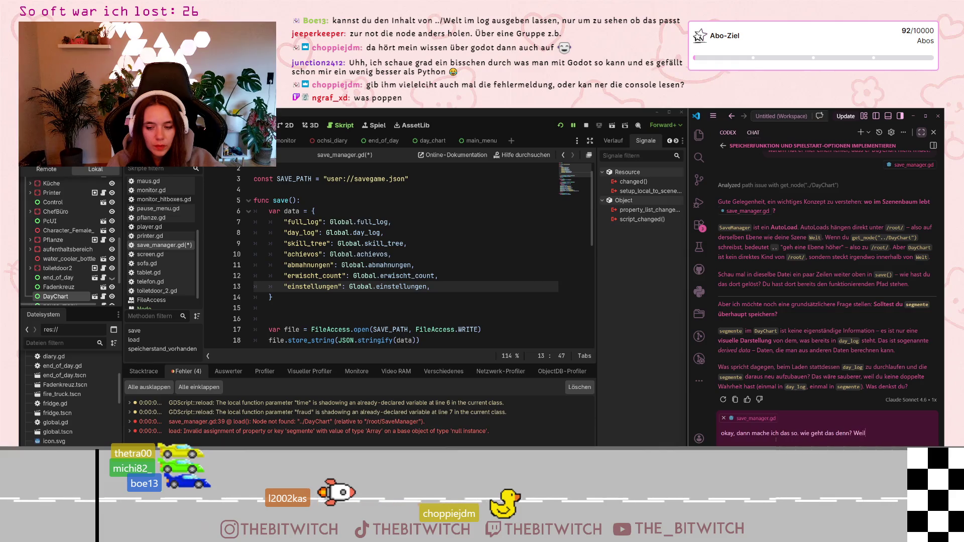
type(" in dac")
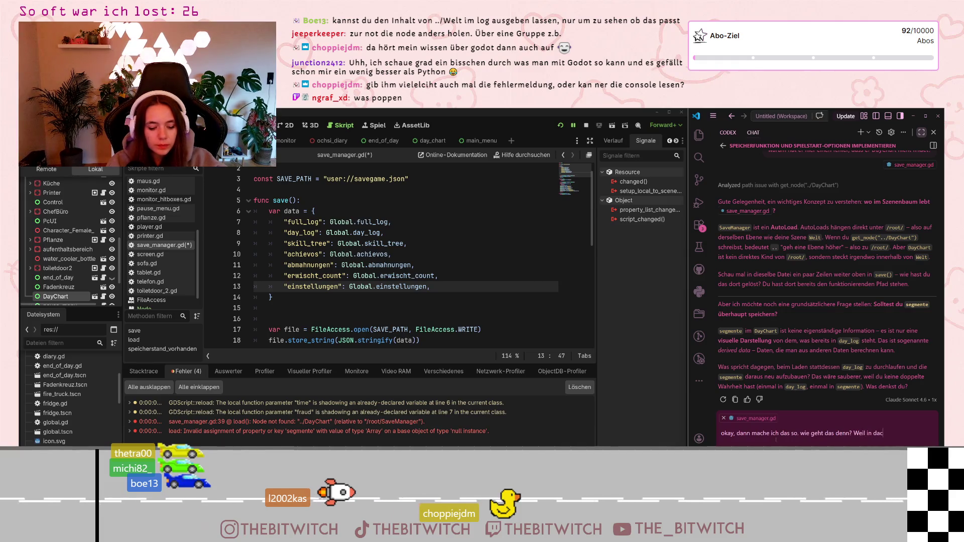
key("BackSpace")
type("ychart")
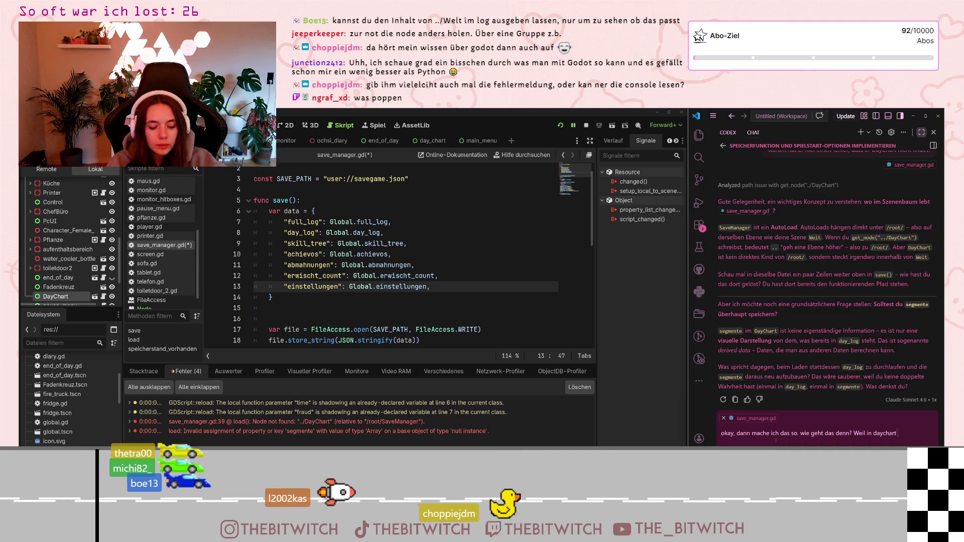
type(" ja a")
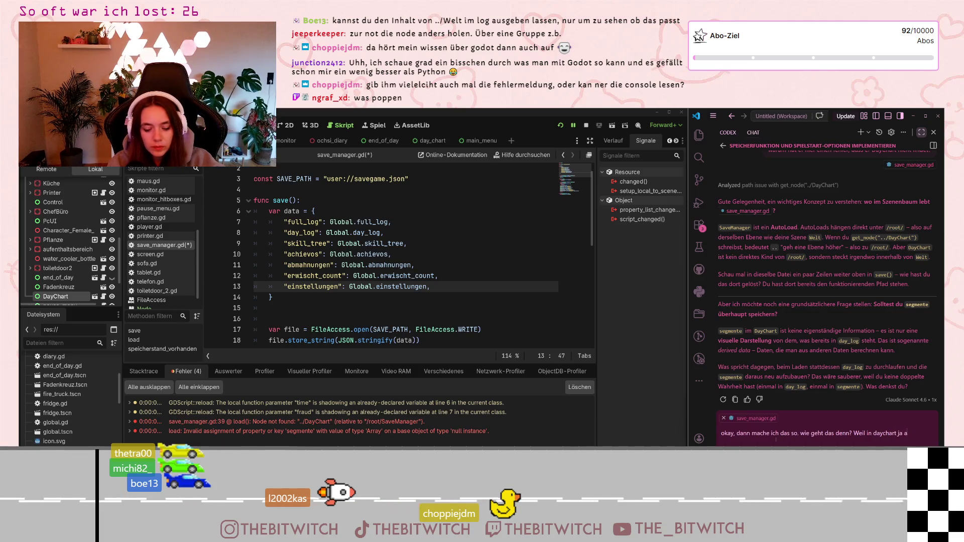
type("ktuell nur")
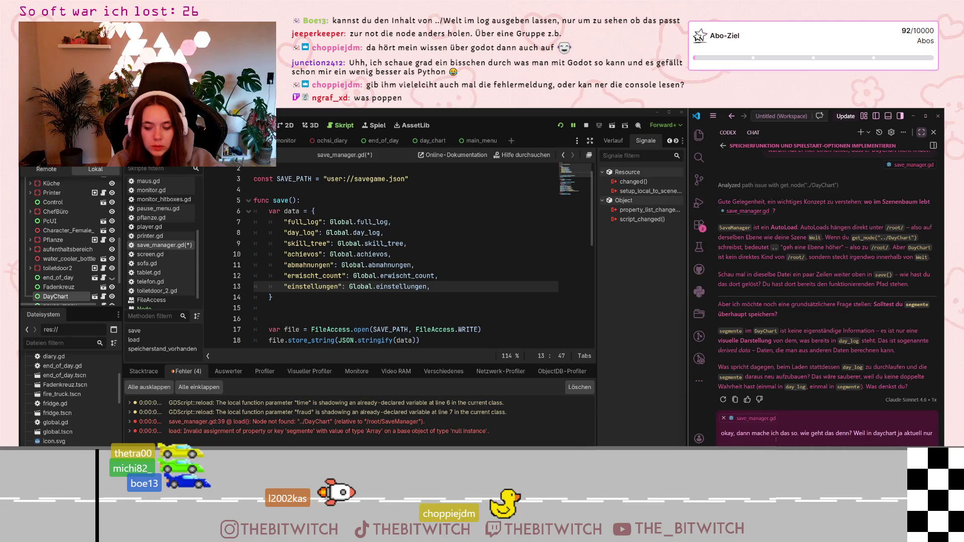
type(" das")
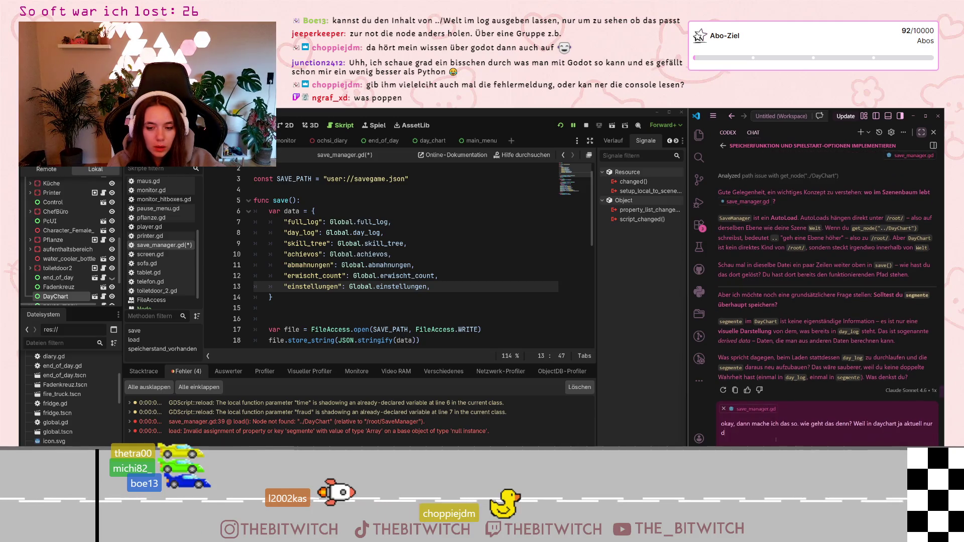
type(" segment")
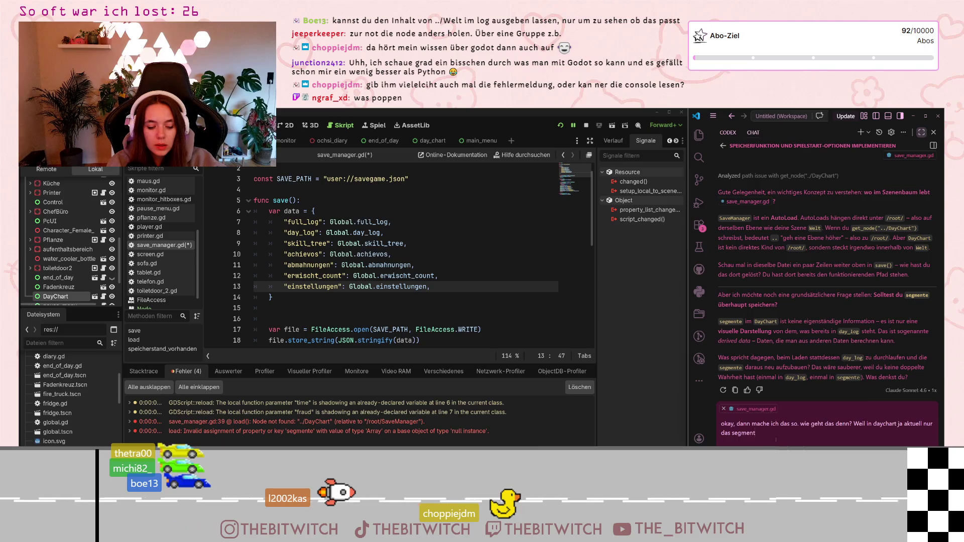
type(" gedra")
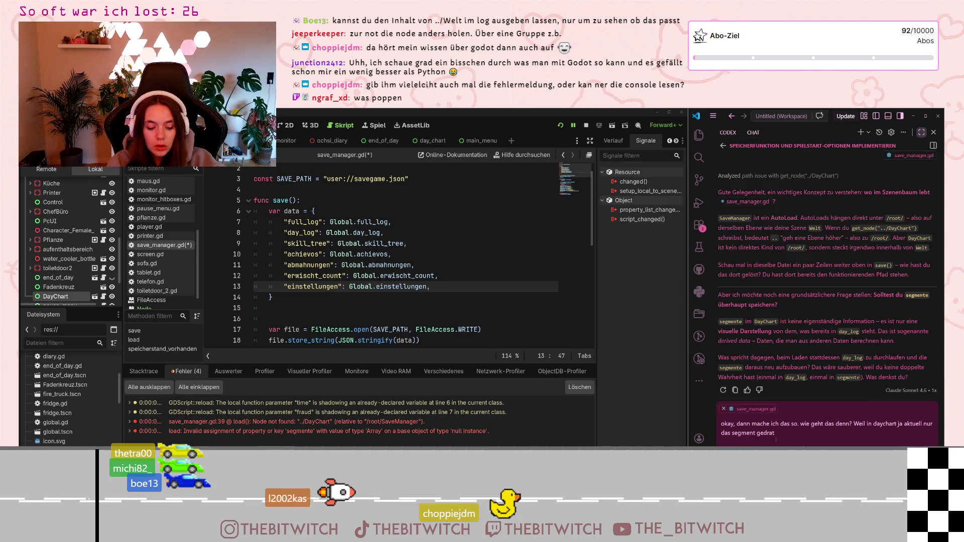
type("wt wird,")
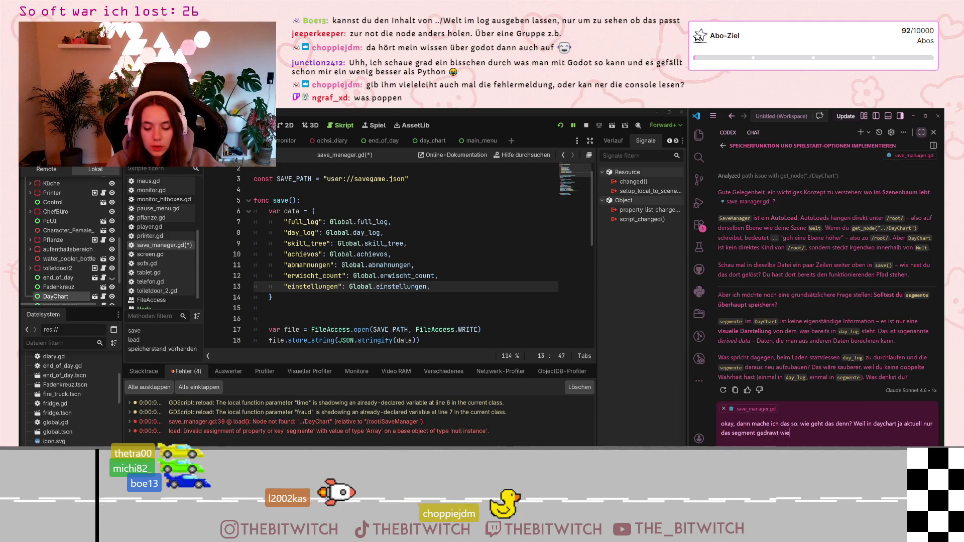
type(" wenn eine akt")
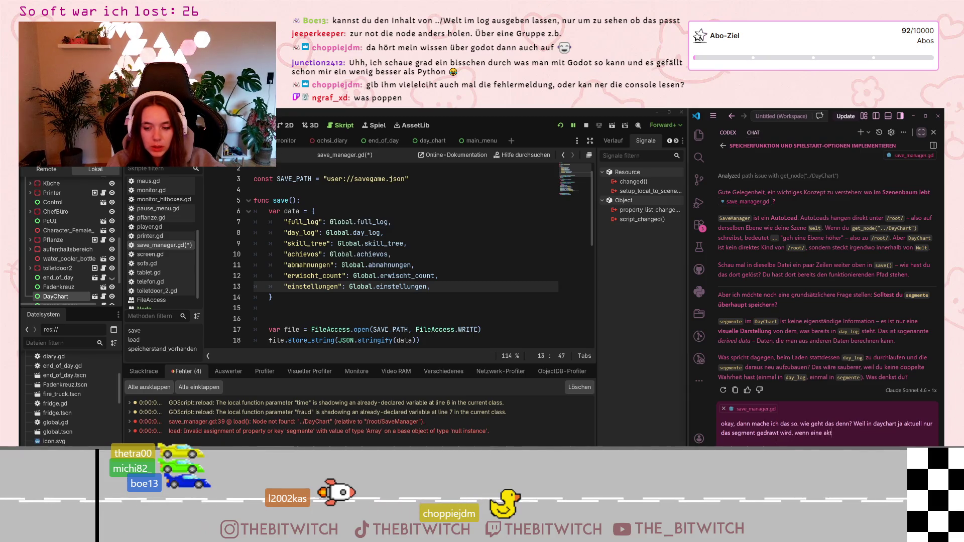
type("ion ab")
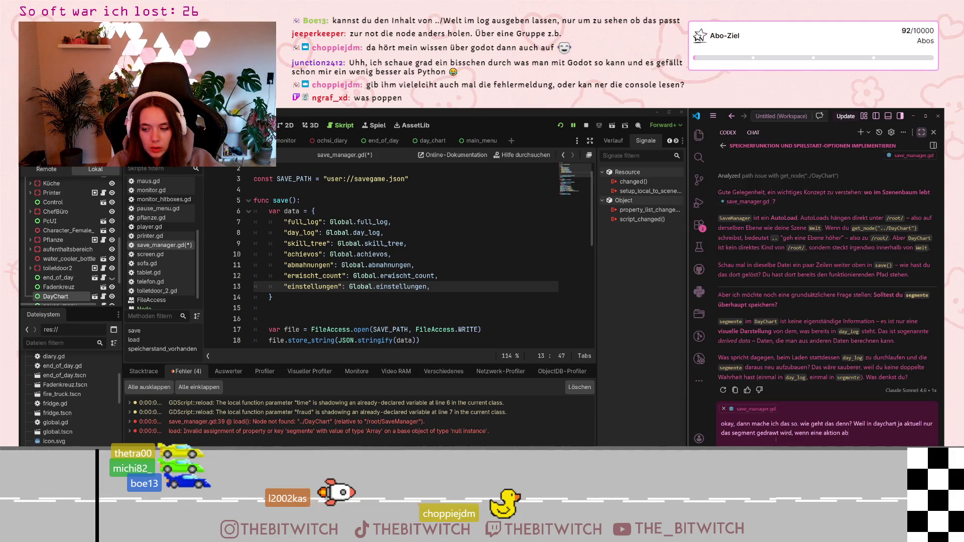
type("geschlö")
type("ssen wird")
key("Return")
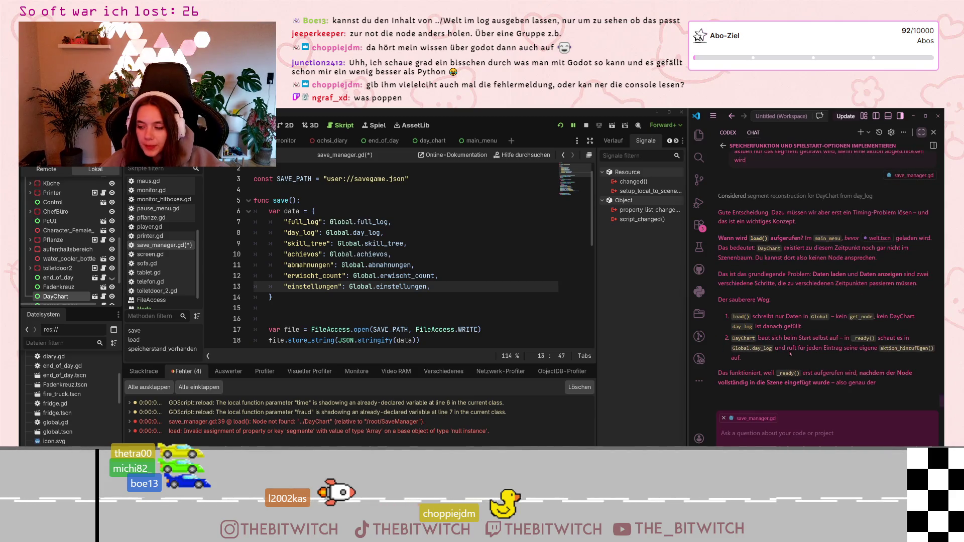
- Scroll through the reply about rebuilding DayChart from Global.day_log in _ready
scroll(429, 258, "down", 6)
scroll(428, 257, "up", 6)
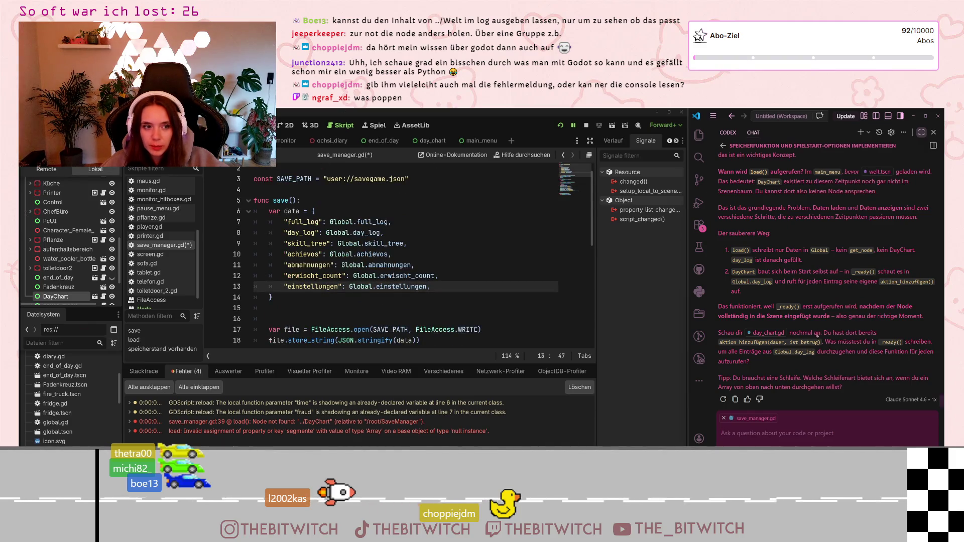
scroll(811, 334, "up", 3)
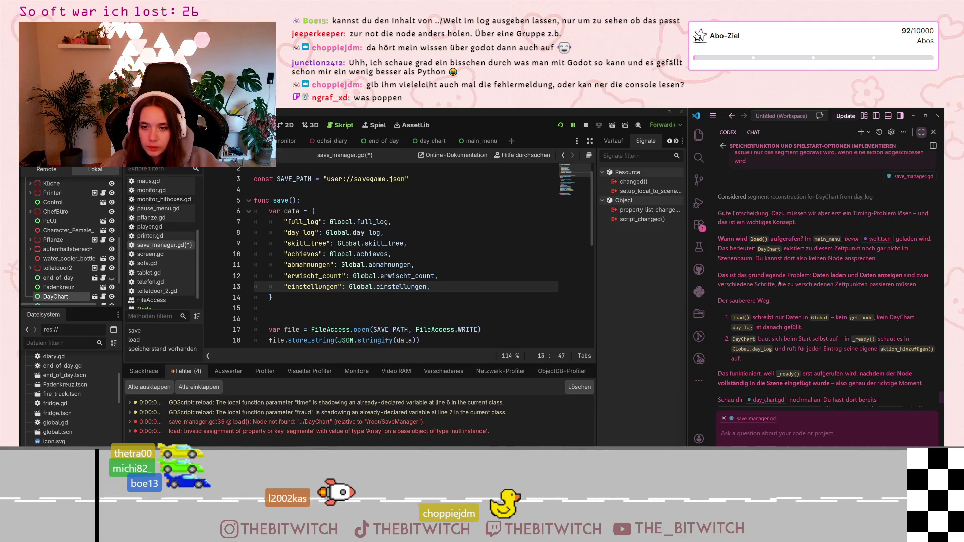
scroll(795, 284, "down", 3)
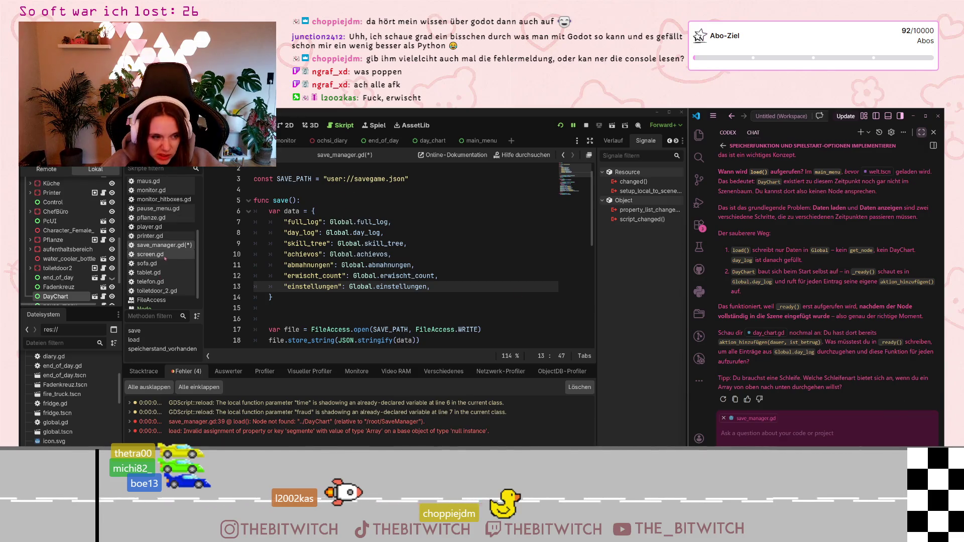
- Save save_manager.gd, open day_chart.gd and add a line after the day_end connection
left_click(368, 286)
key("ctrl+s")
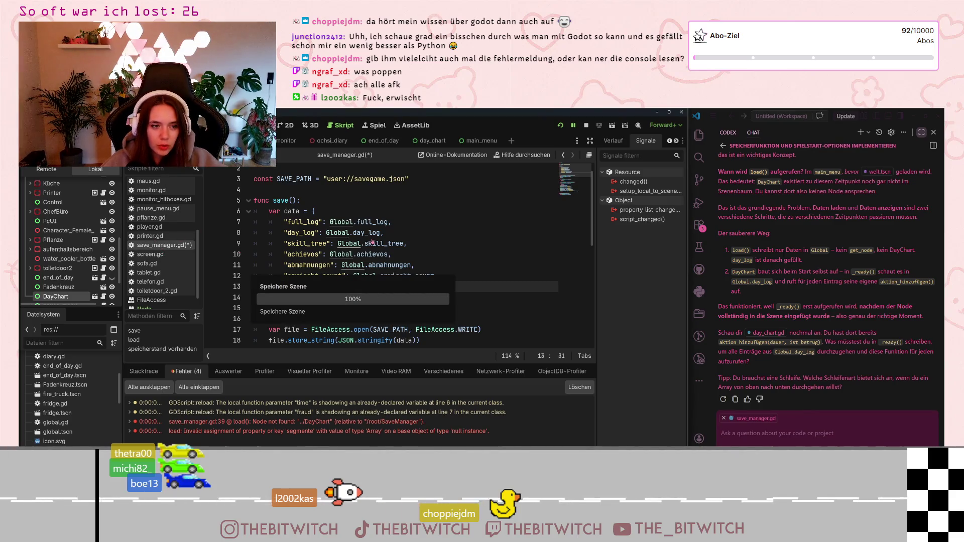
scroll(171, 236, "up", 4)
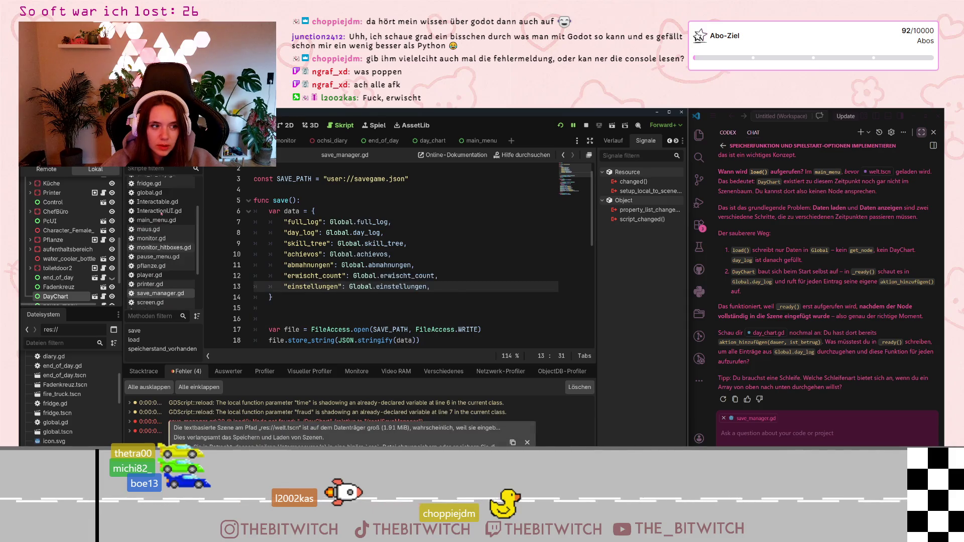
left_click(154, 201)
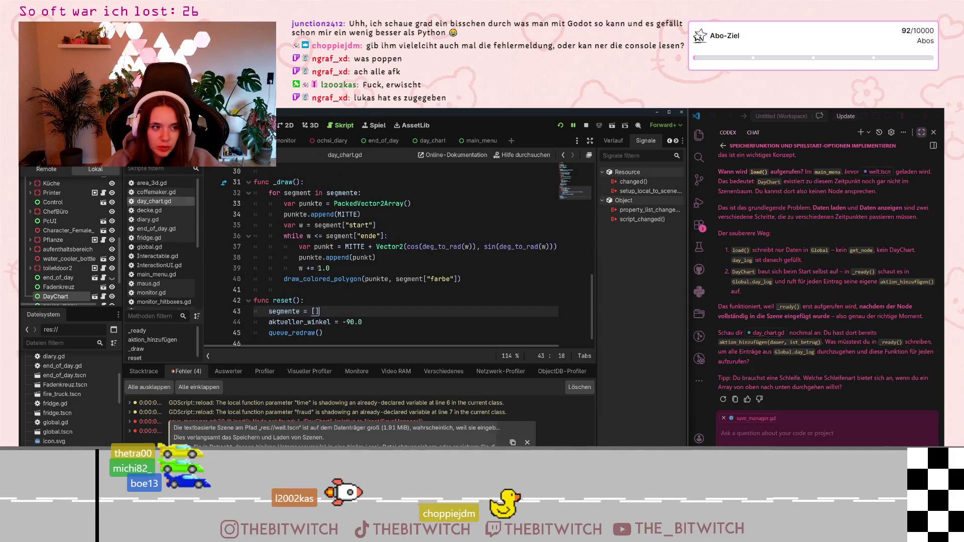
scroll(413, 279, "up", 9)
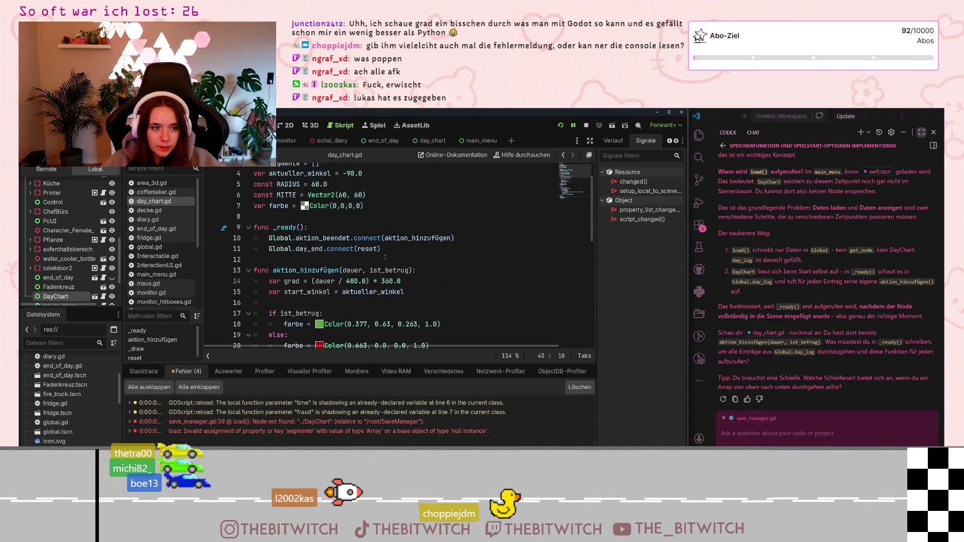
left_click(391, 253)
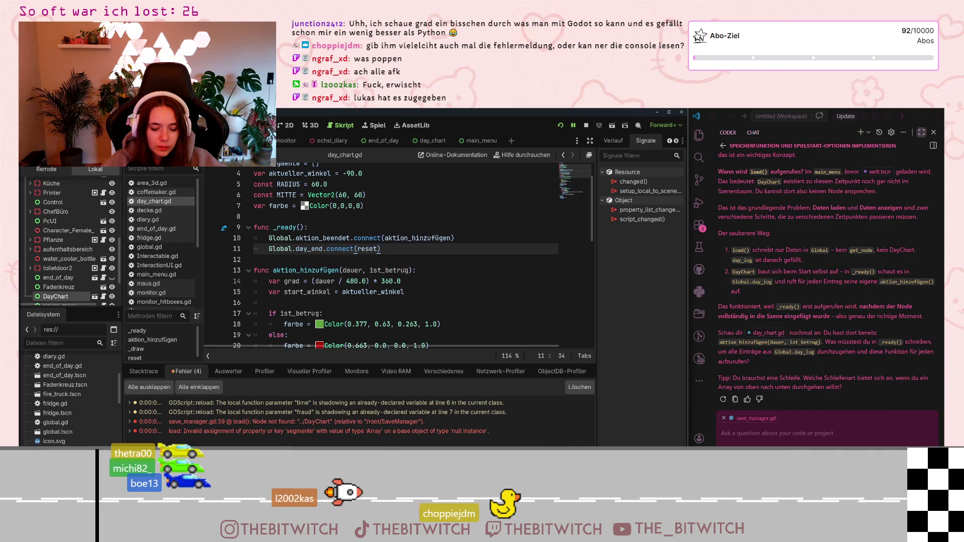
key("Return")
- Start a 'for' loop on line 12 of day_chart.gd, then remove it again
type("for")
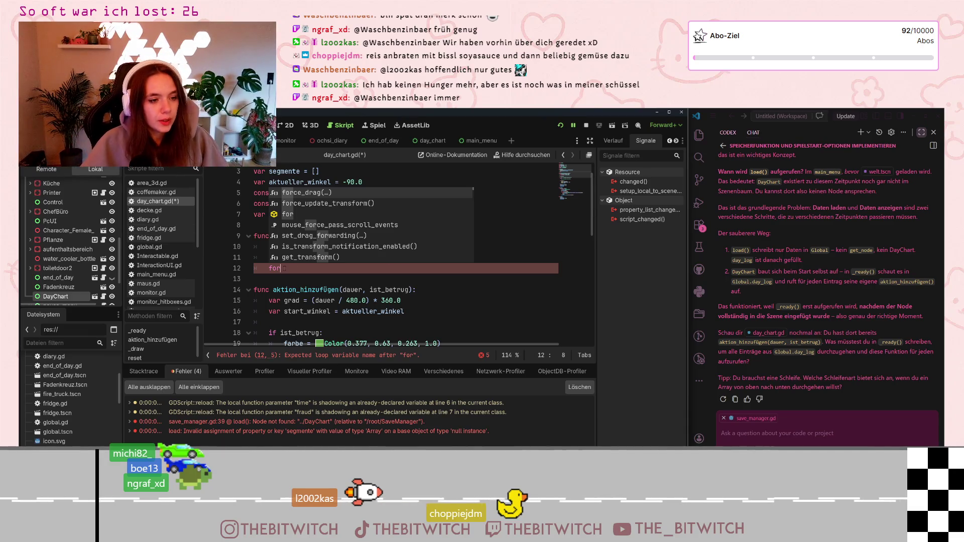
key("BackSpace")
key("BackSpace")
key("BackSpace")
left_click(763, 427)
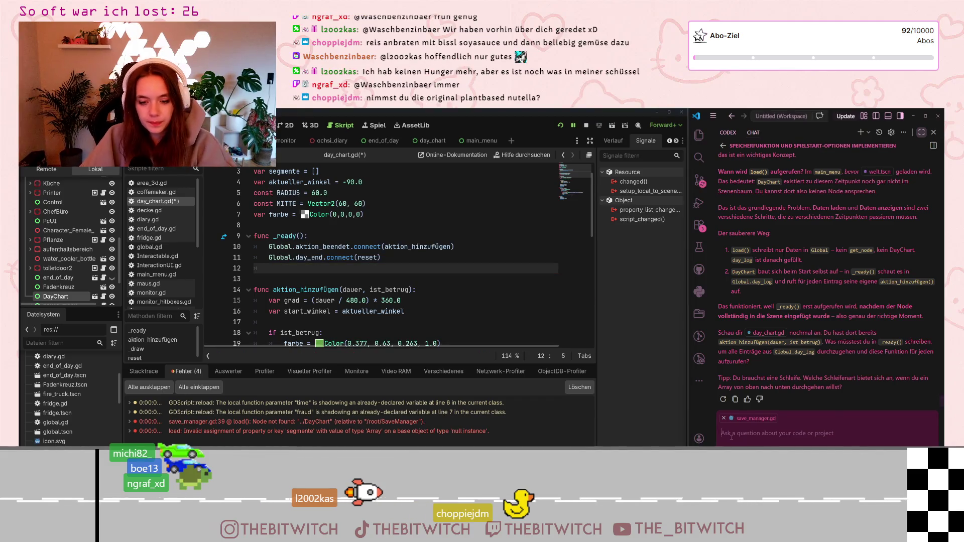
- Ask whether looping over day_log in _ready would count actions twice
type("das problem, was ich gerade")
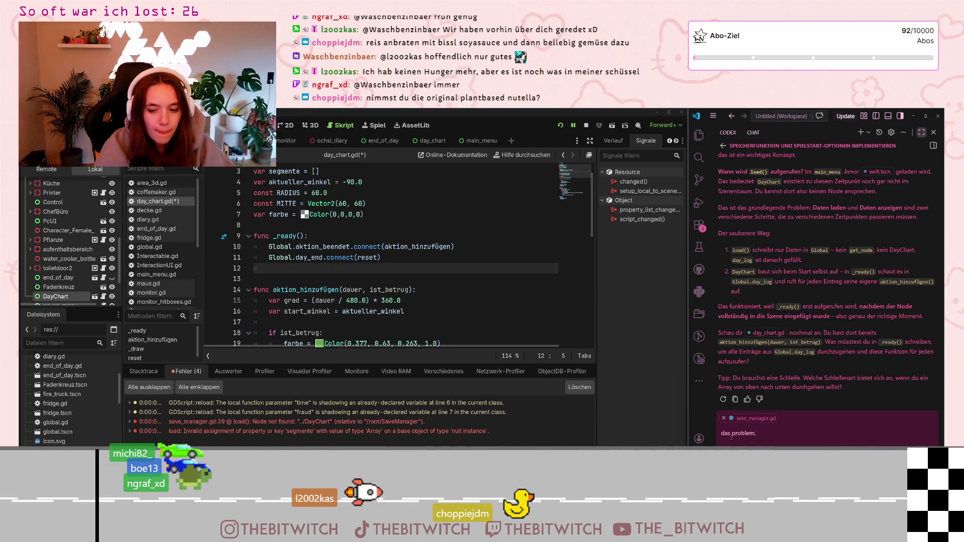
type(" noch sehe, ist")
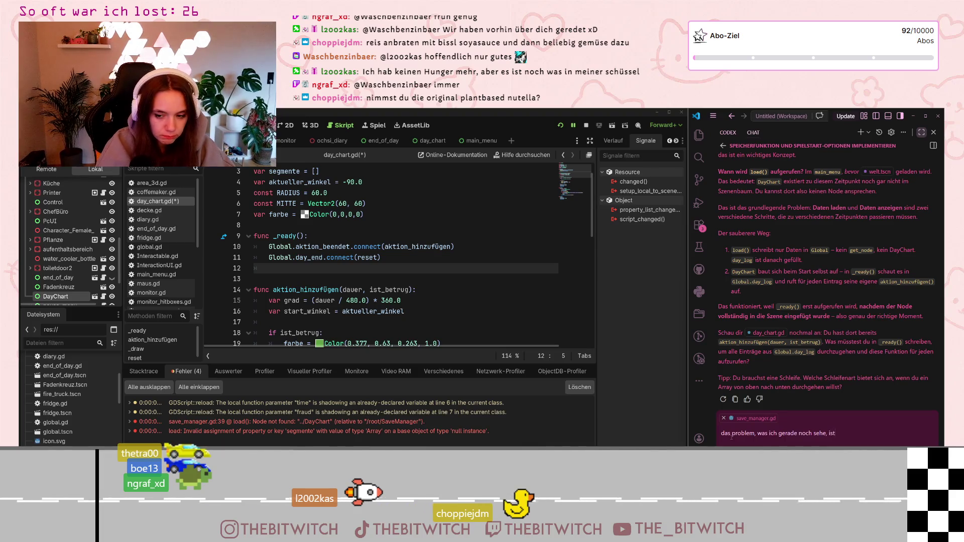
type(", dass wenn")
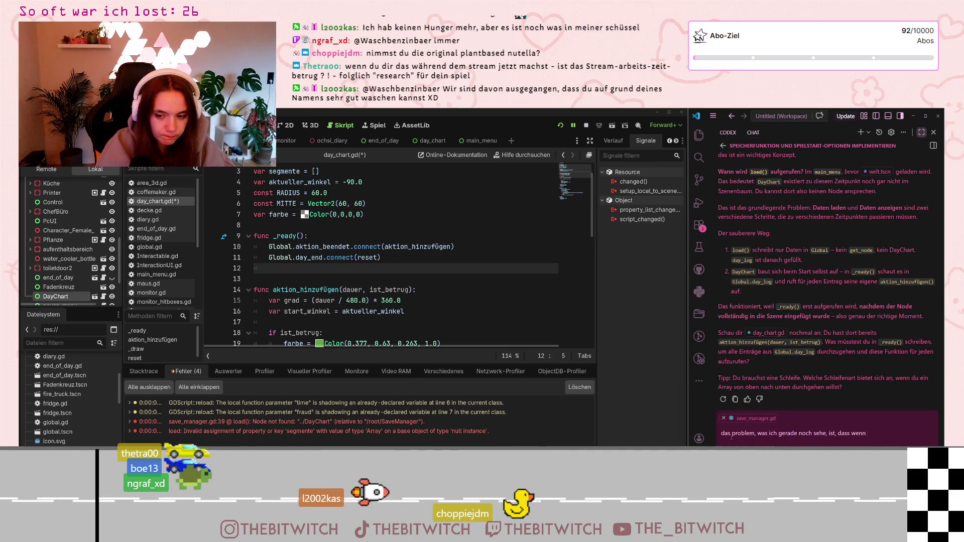
type(" ich jetzt den da")
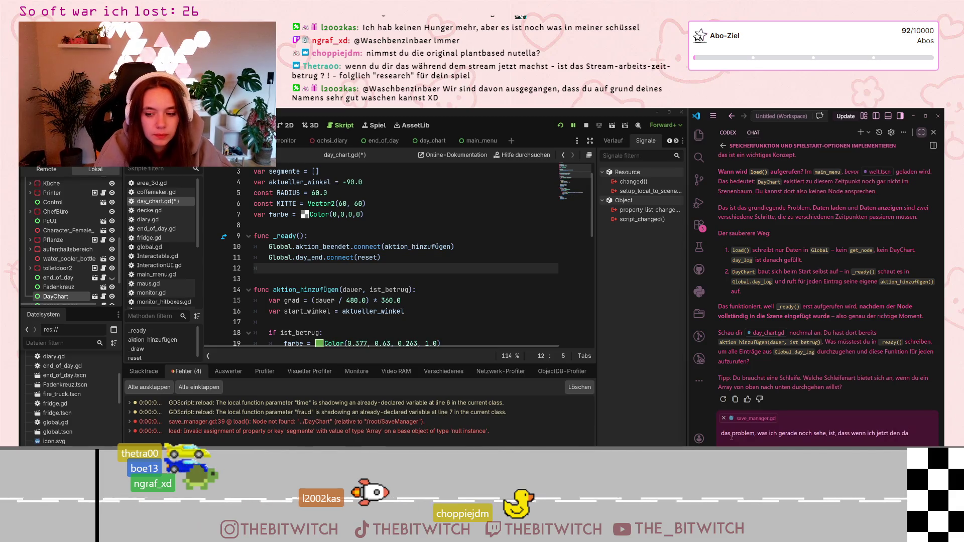
type("y_log durc")
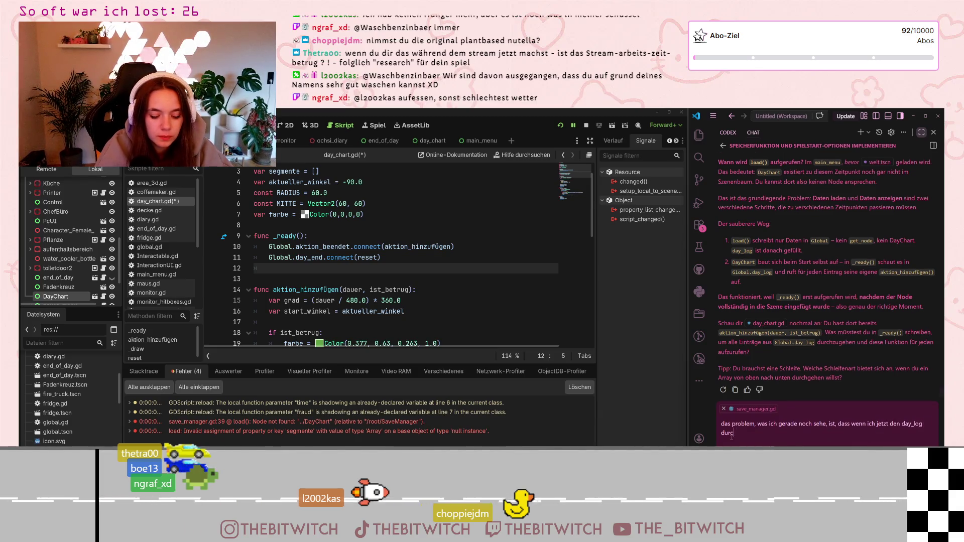
type("hgehe, er das ja aber dop")
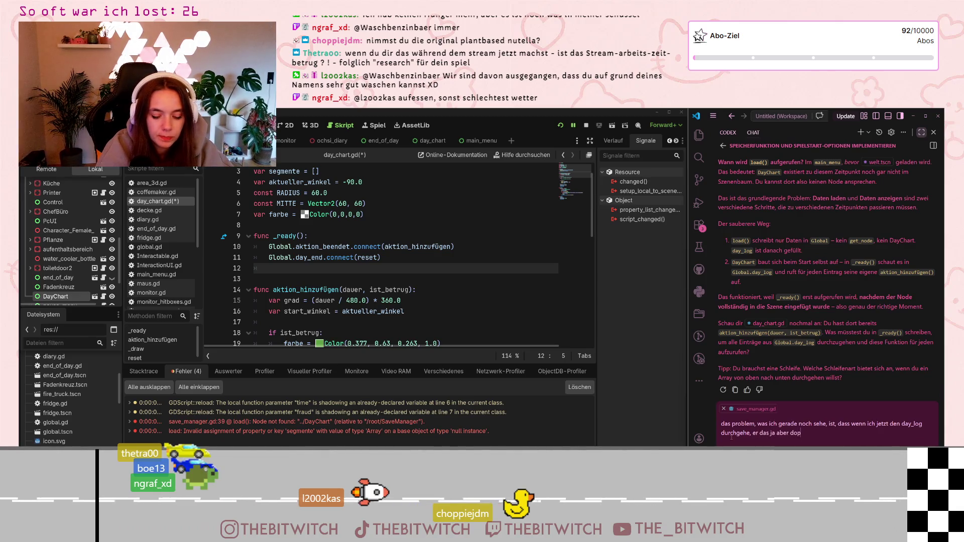
type("pelt zäg")
key("BackSpace")
type("hlen w")
type("ürde oder? e")
type("inma")
type("l a")
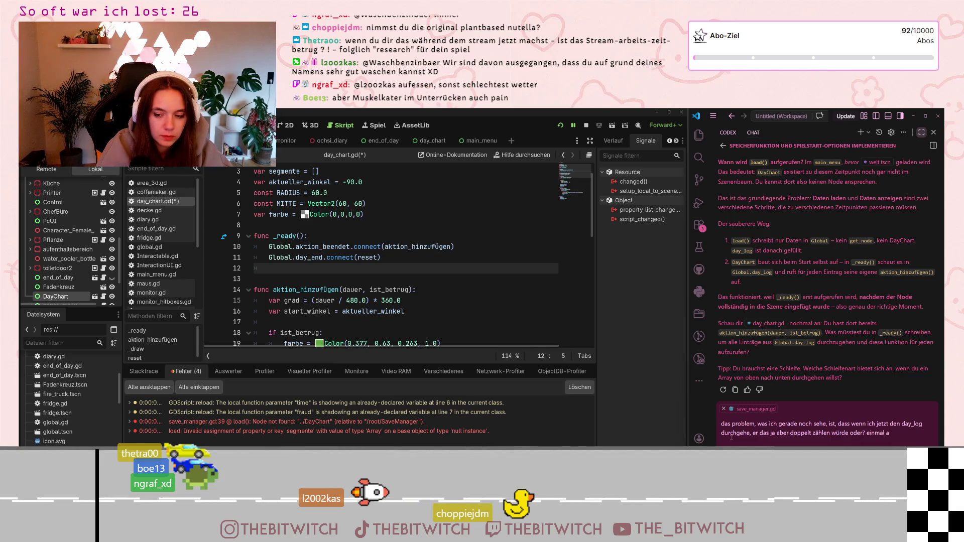
type("us dem day lof")
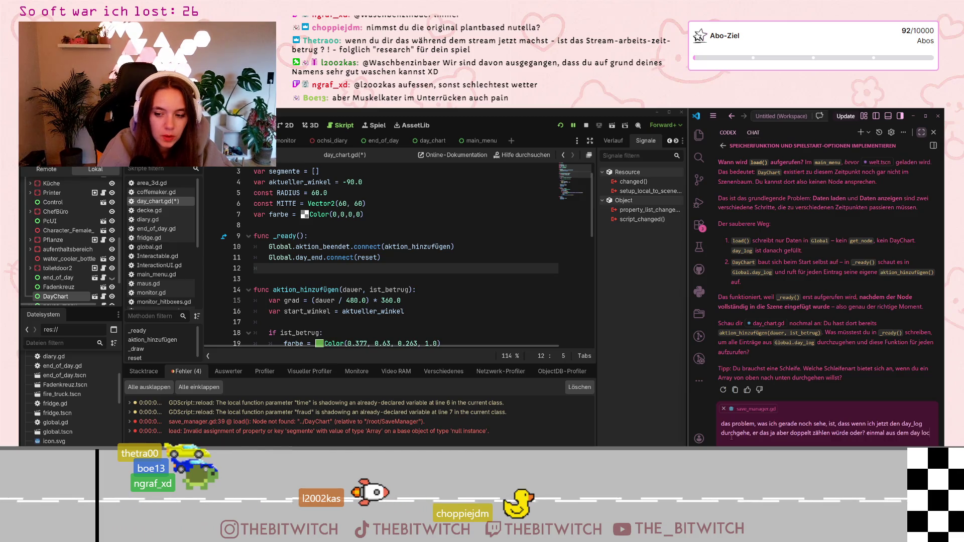
type(" und d")
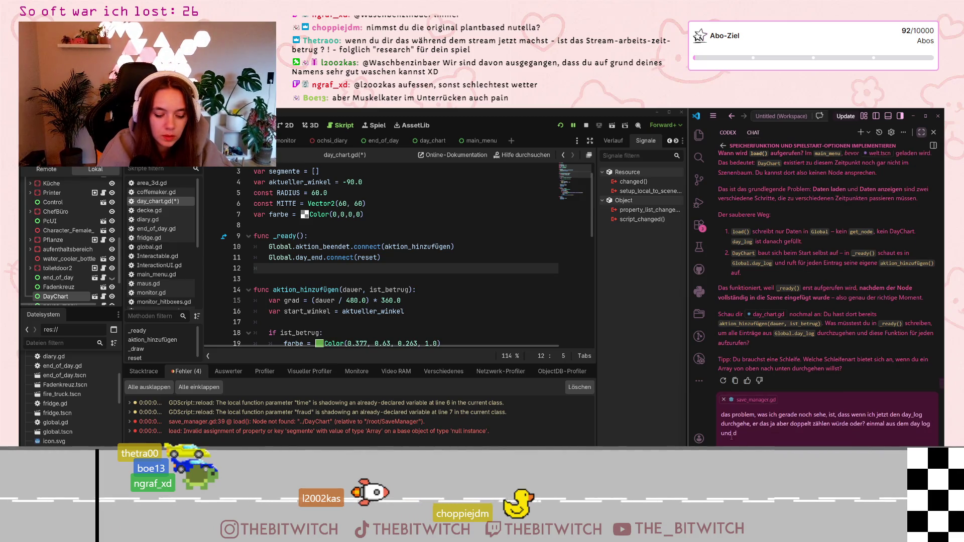
type("ann jede weitere")
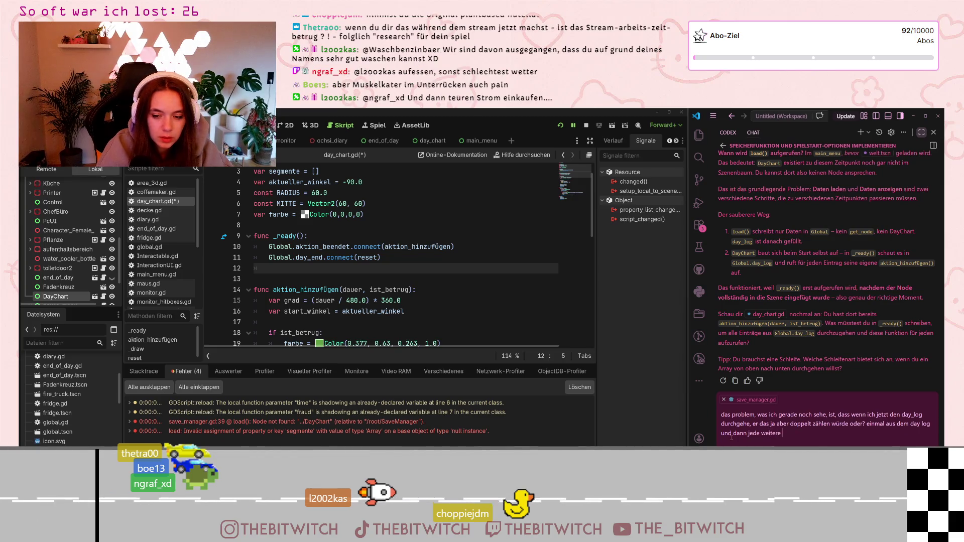
type(" akti")
key("BackSpace")
key("BackSpace")
key("BackSpace")
type("durchgeführt aktion")
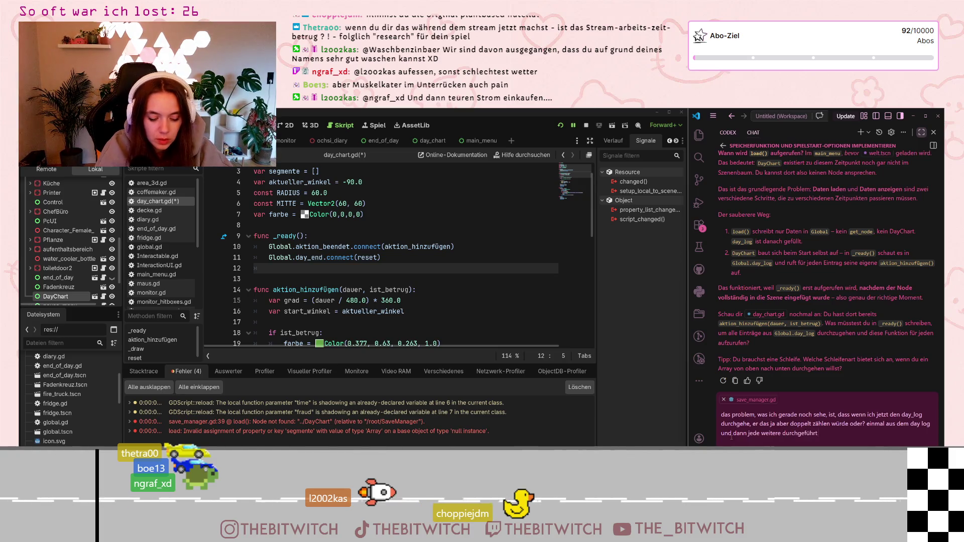
key("Return")
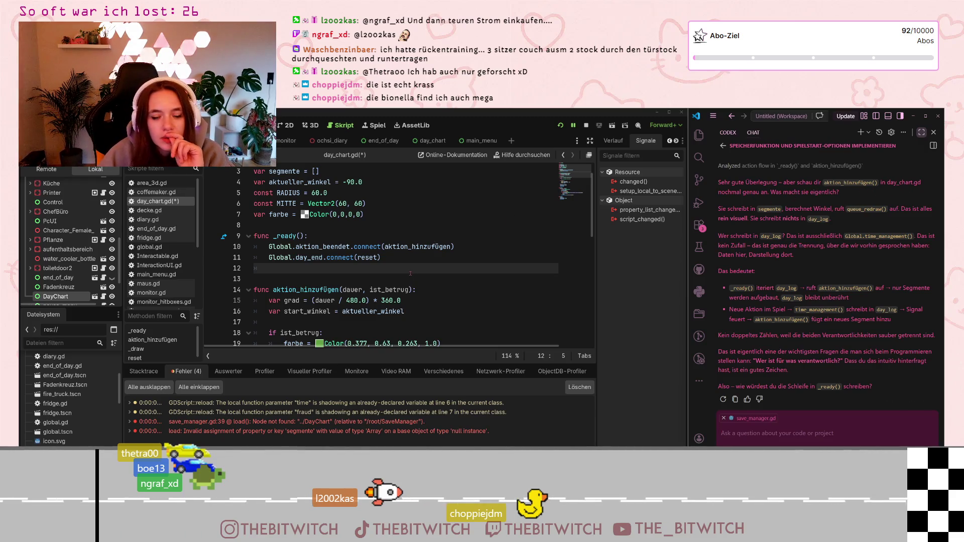
- In day_chart.gd, scroll to _ready and select the Global.aktion_beendet connect line
scroll(410, 274, "down", 3)
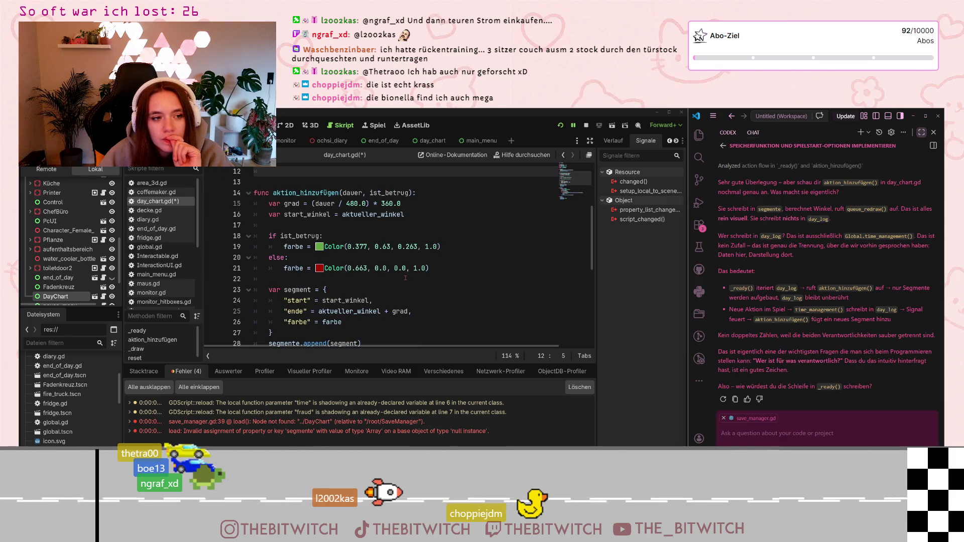
scroll(405, 277, "down", 1)
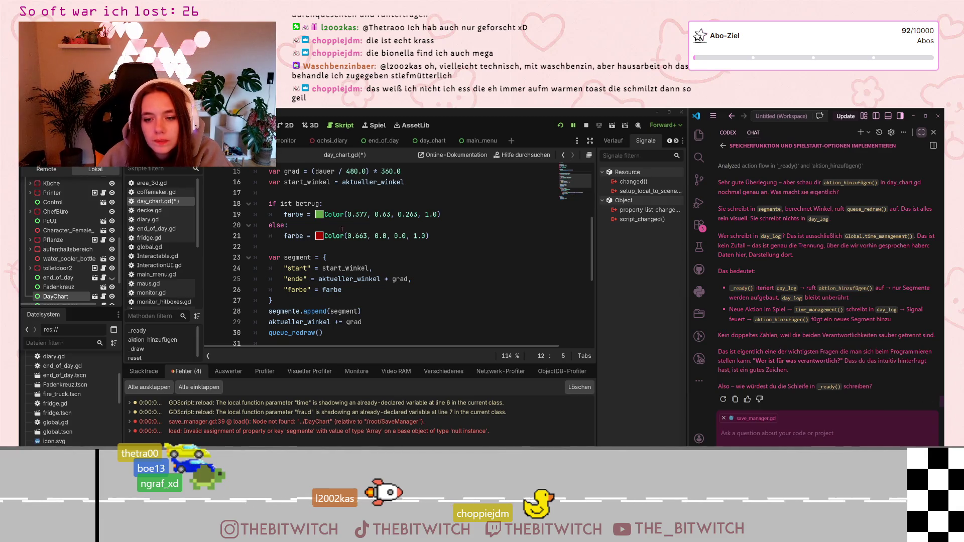
scroll(401, 256, "up", 5)
scroll(346, 227, "down", 1)
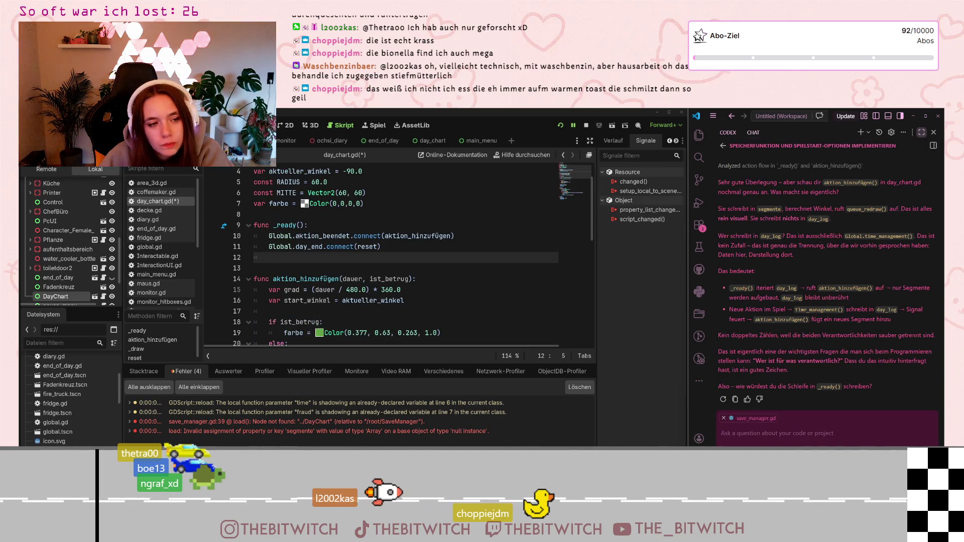
left_click_drag(322, 236, 358, 236)
left_click(454, 236)
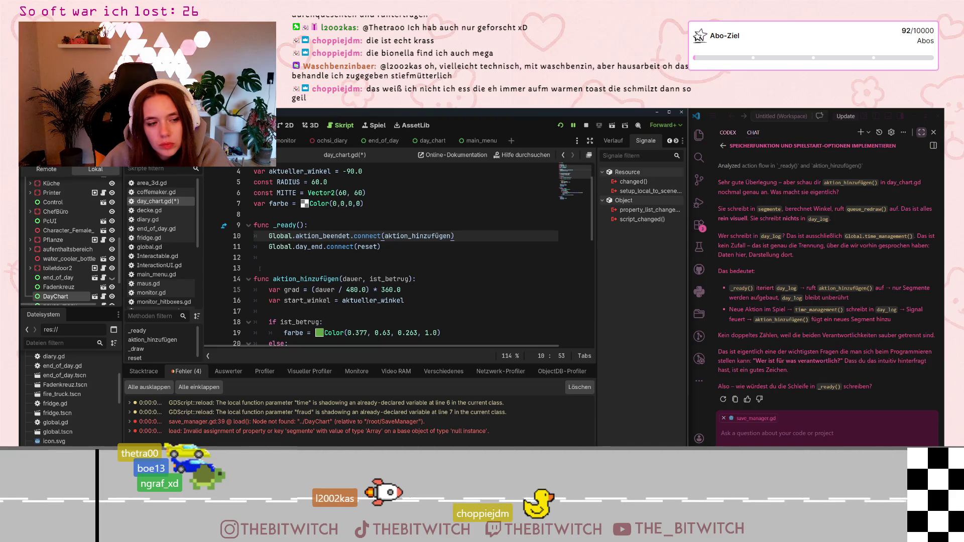
left_click_drag(265, 232, 459, 234)
key("ctrl+c")
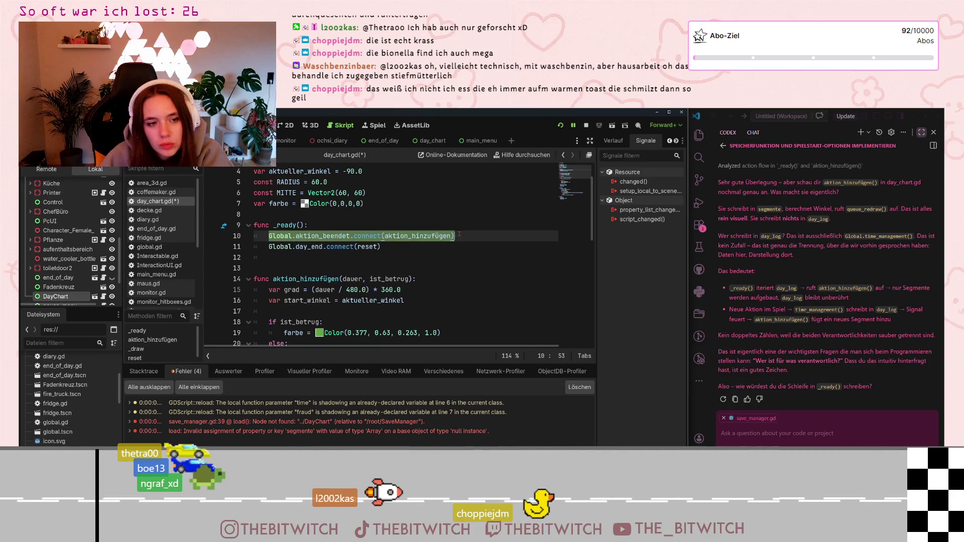
- Ask Codex whether the pasted aktion_beendet connect line plus listening to day_log draws segments twice
left_click(831, 433)
type("Aber durc")
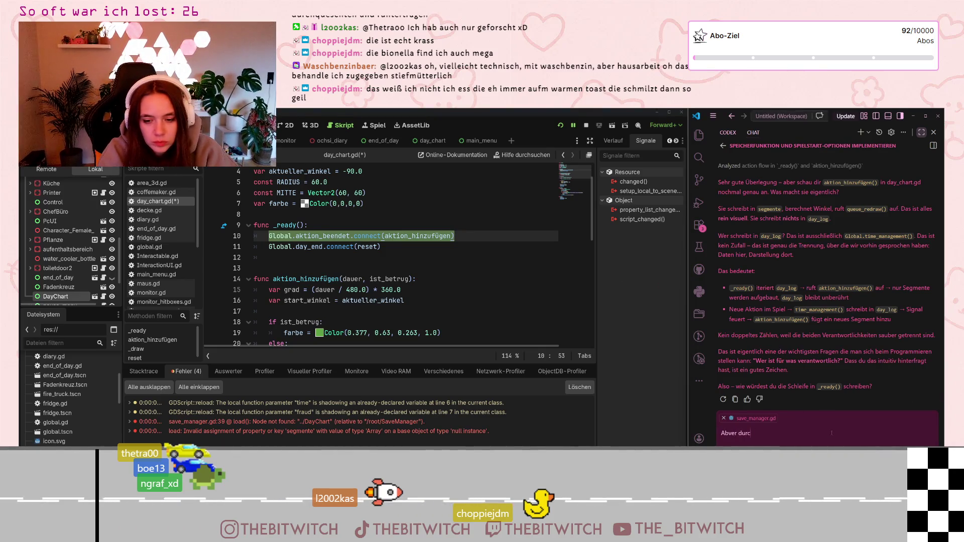
key("BackSpace")
type("er es")
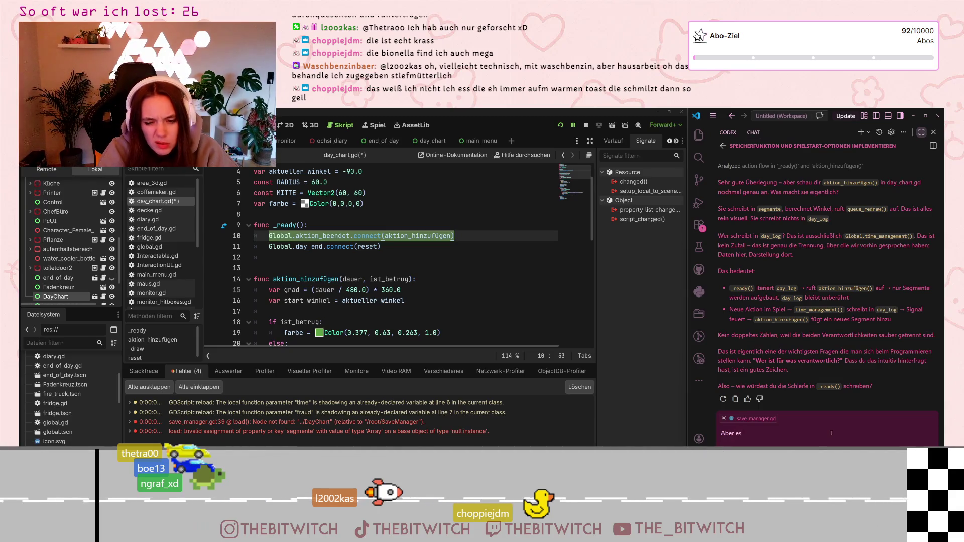
type(" wird dann doch durch")
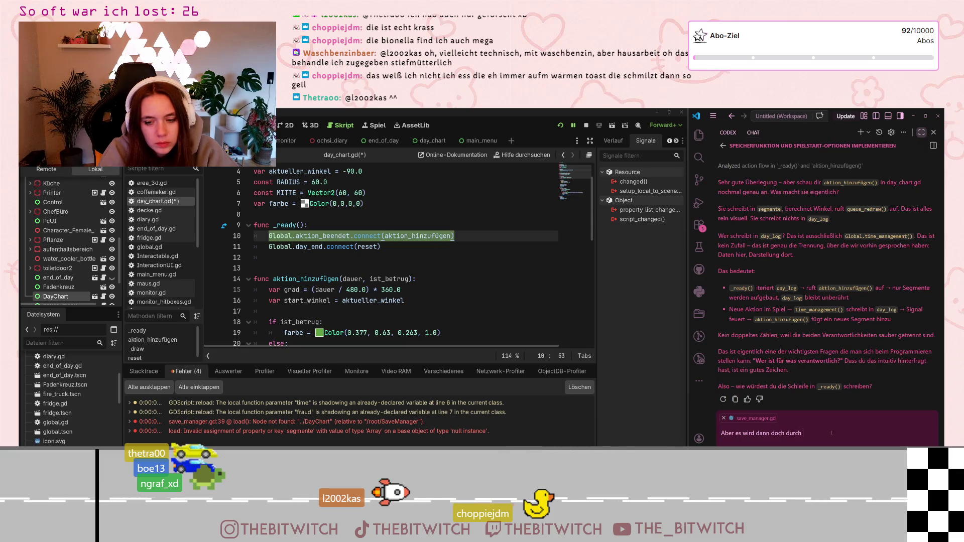
key("shift+Return")
key("ctrl+v")
key("shift+Return")
type("ein")
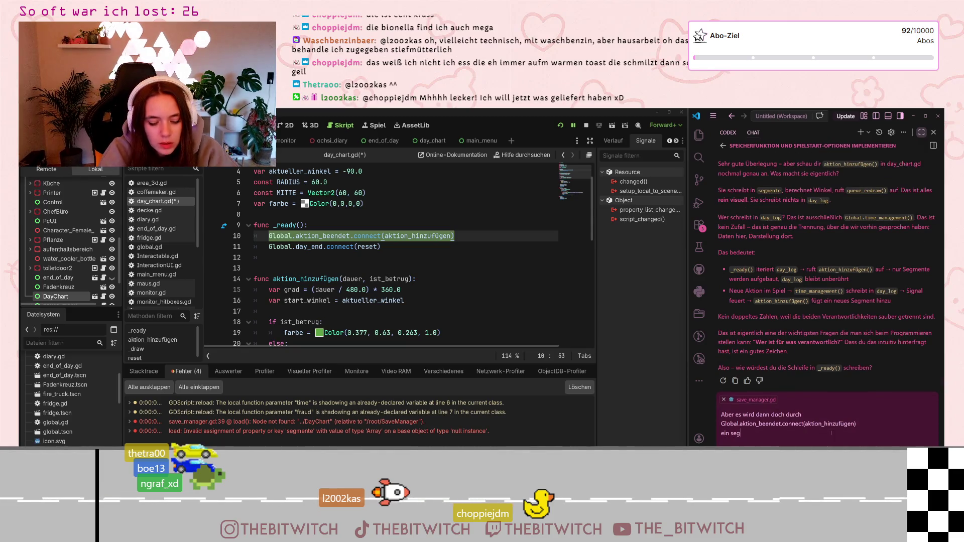
key("BackSpace")
type("nt gedr")
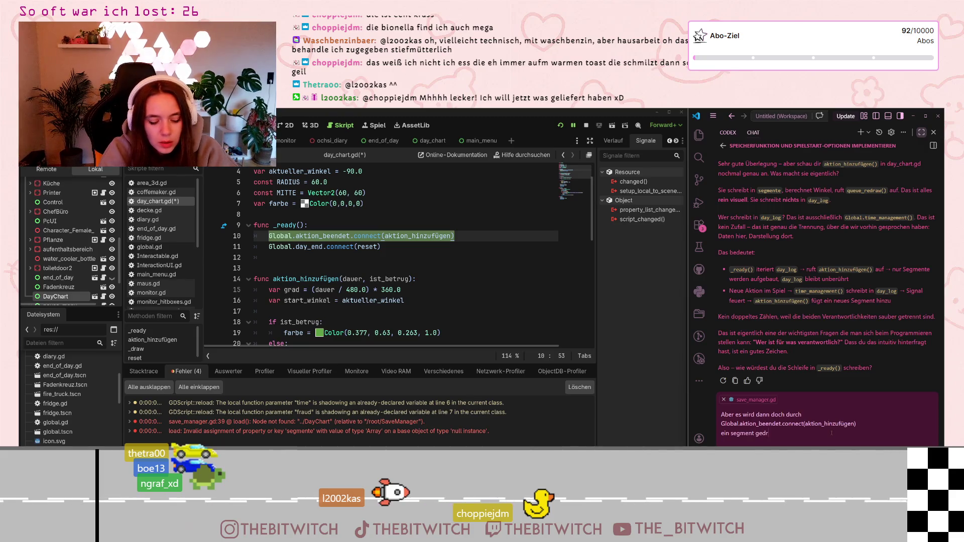
type("awt und d")
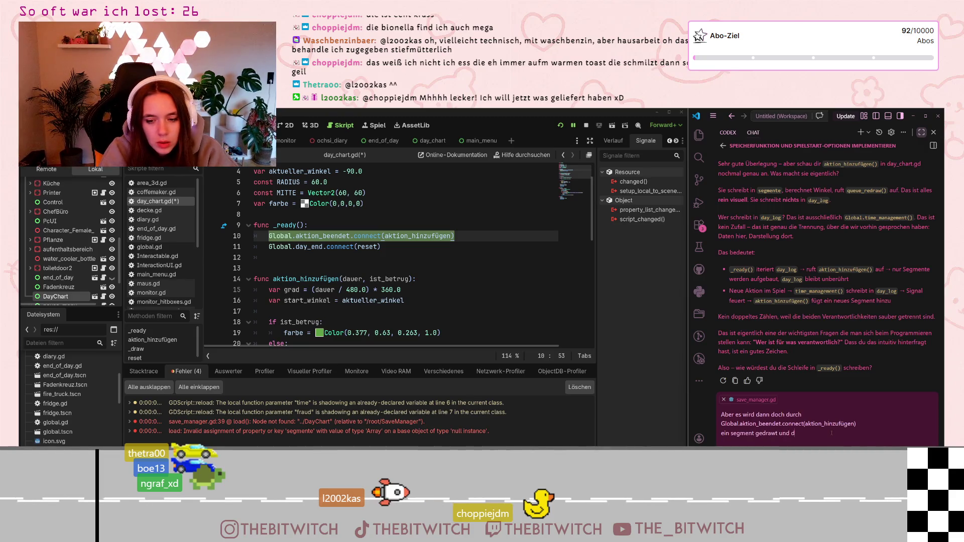
type("ann noch mal")
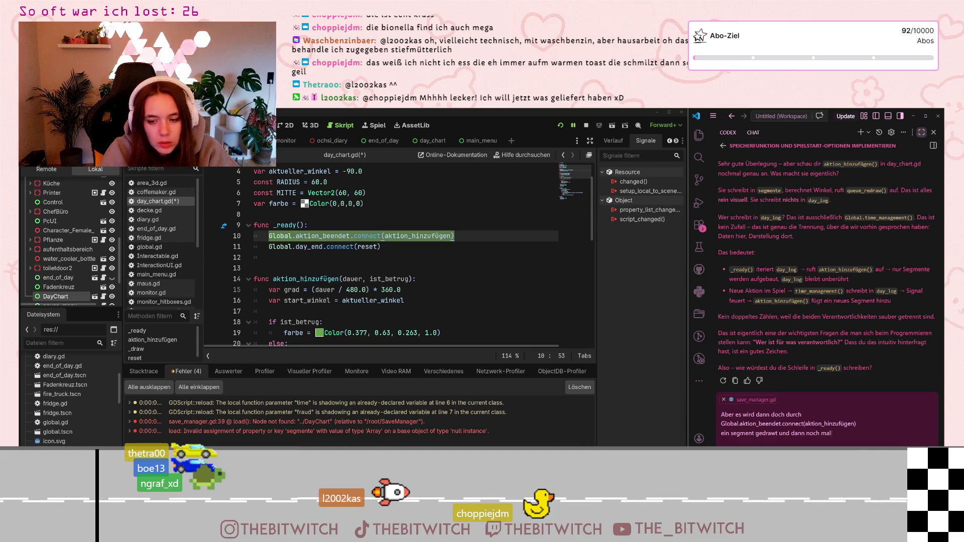
type(" durch das abhör")
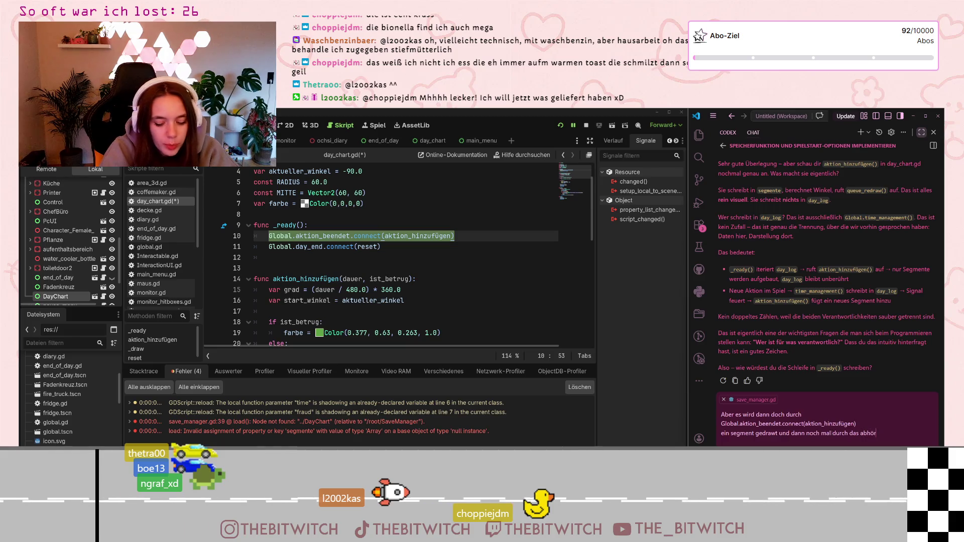
type("en von day_lo")
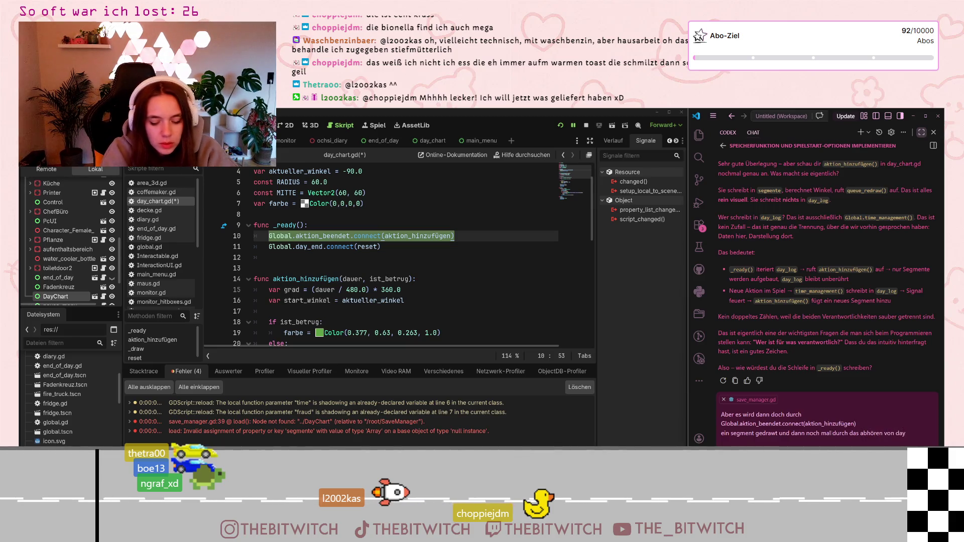
type("g oder nichtg")
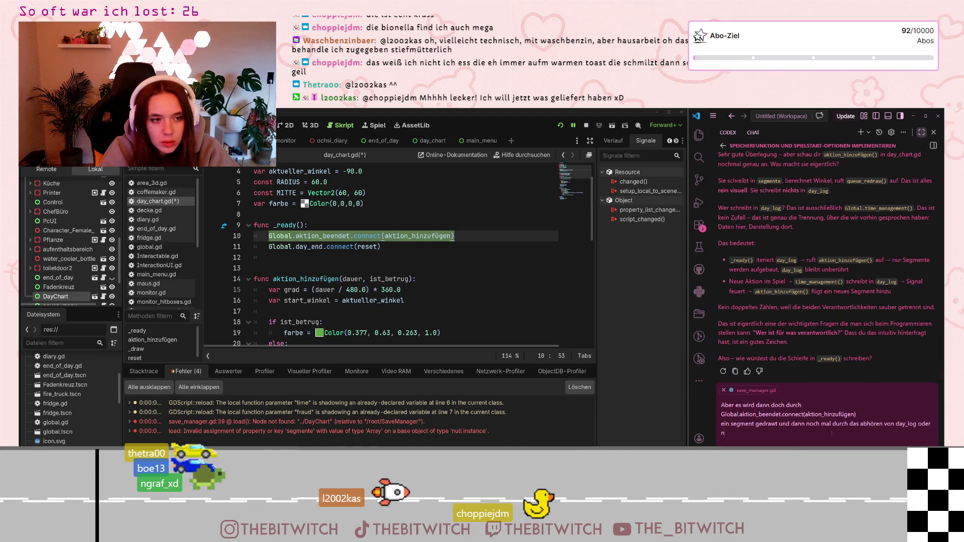
key("BackSpace")
type("?")
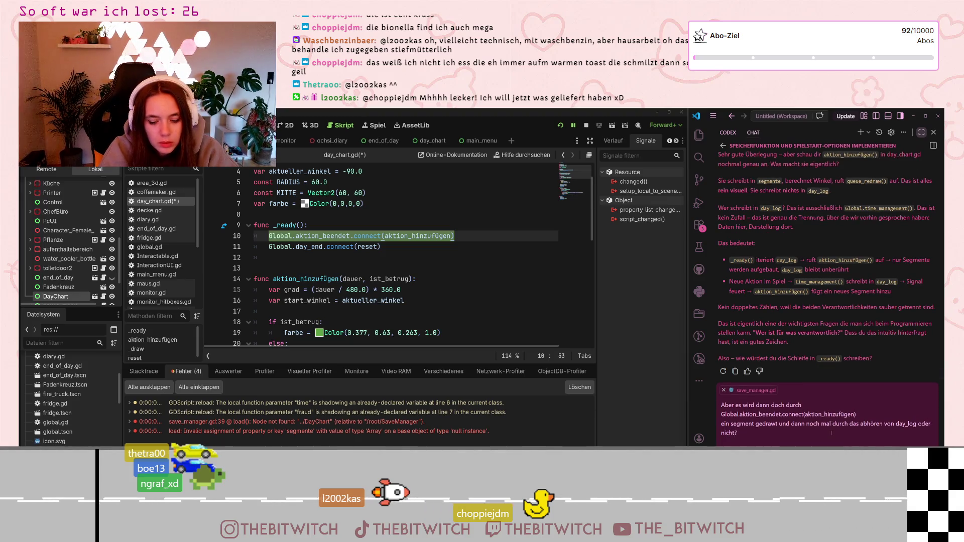
key("Return")
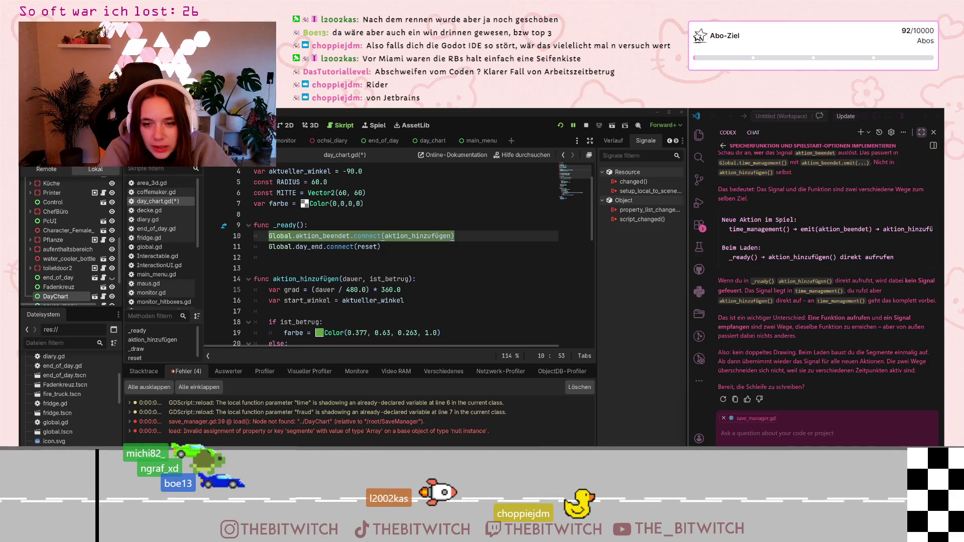
- Run the Godot project with F5 to test loading a save
key("F5")
- Widen the VS Code window and open sitting.tscn beside the chat
left_click_drag(688, 150, 441, 143)
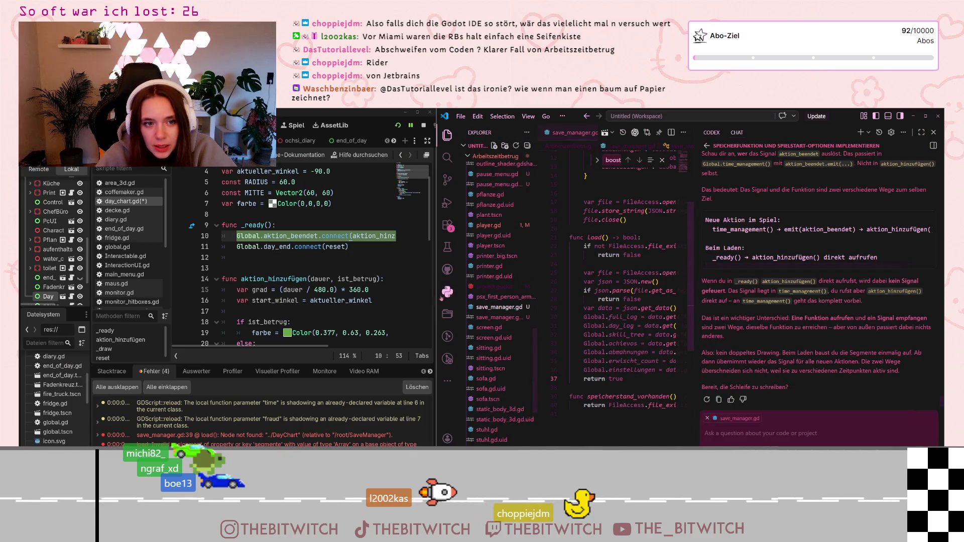
left_click(510, 369)
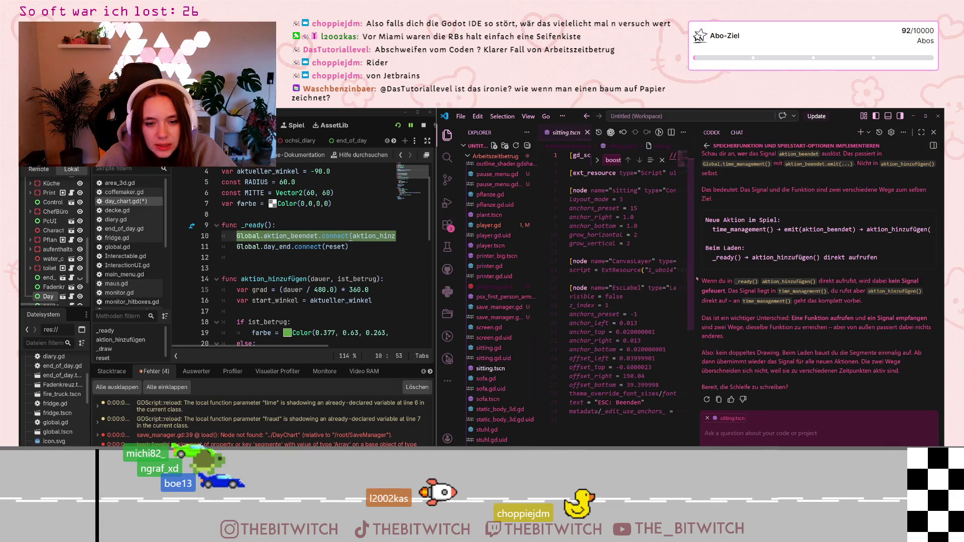
left_click_drag(699, 281, 802, 281)
scroll(597, 306, "up", 1)
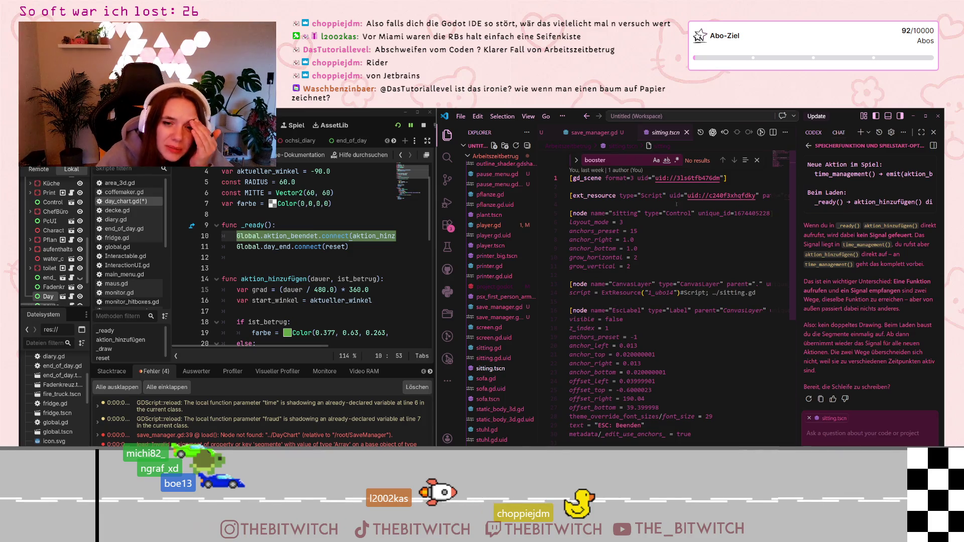
- Check sitting.tscn's grow_horizontal, anchor_top and offset_bottom values, then maximize the Codex chat
left_click(667, 257)
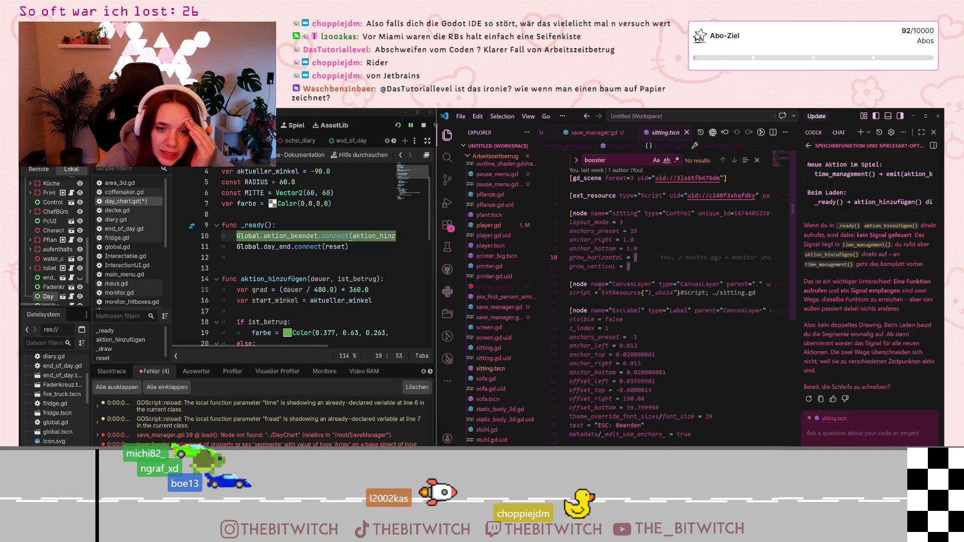
left_click_drag(616, 354, 655, 354)
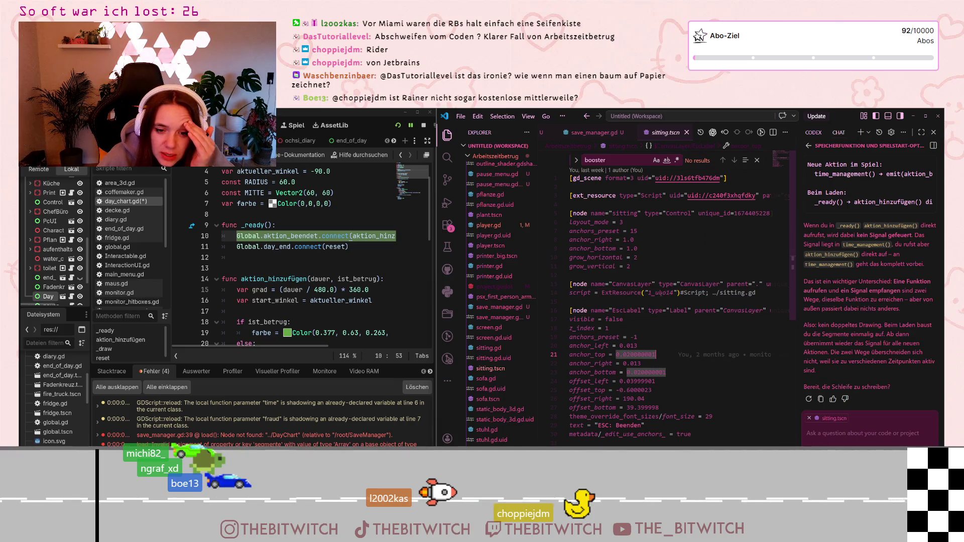
scroll(618, 348, "down", 1)
left_click_drag(627, 381, 659, 381)
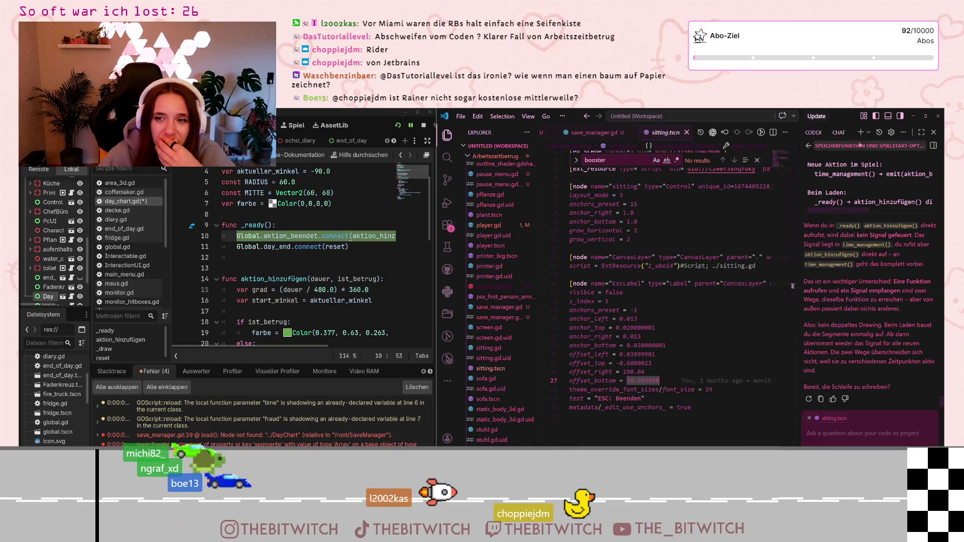
left_click(922, 132)
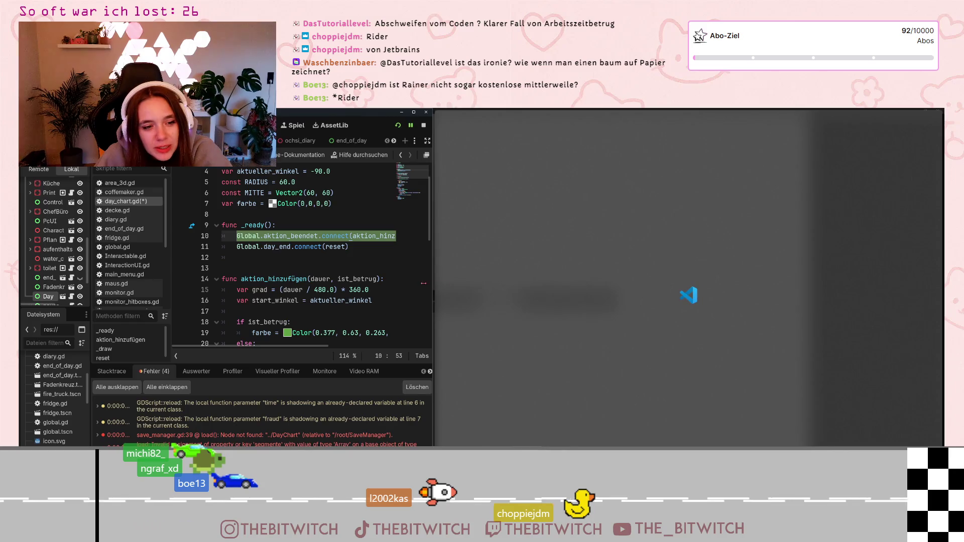
- Widen the Godot window back over VS Code and give the side dock more room
left_click_drag(424, 283, 679, 284)
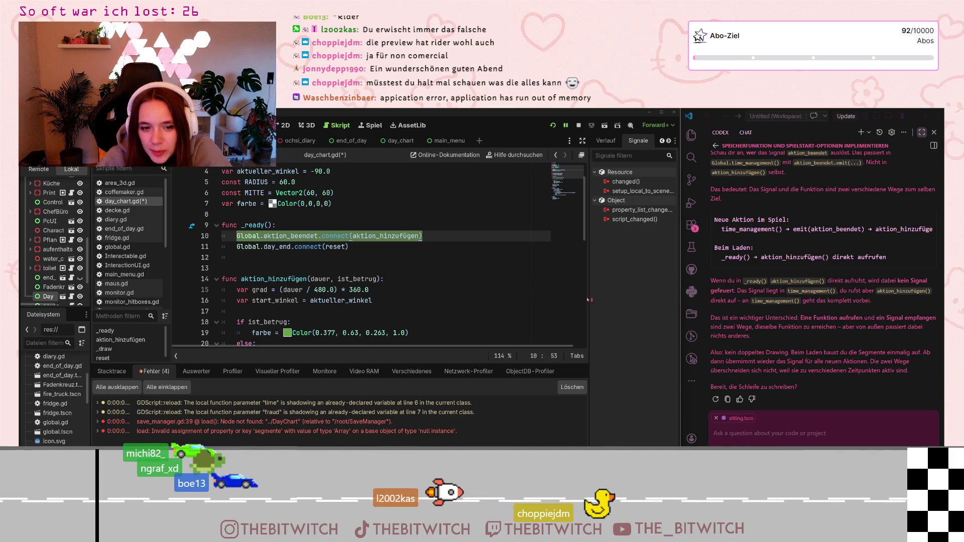
mouse_move(588, 304)
left_mouse_down()
mouse_move(576, 303)
mouse_move(589, 303)
left_mouse_up()
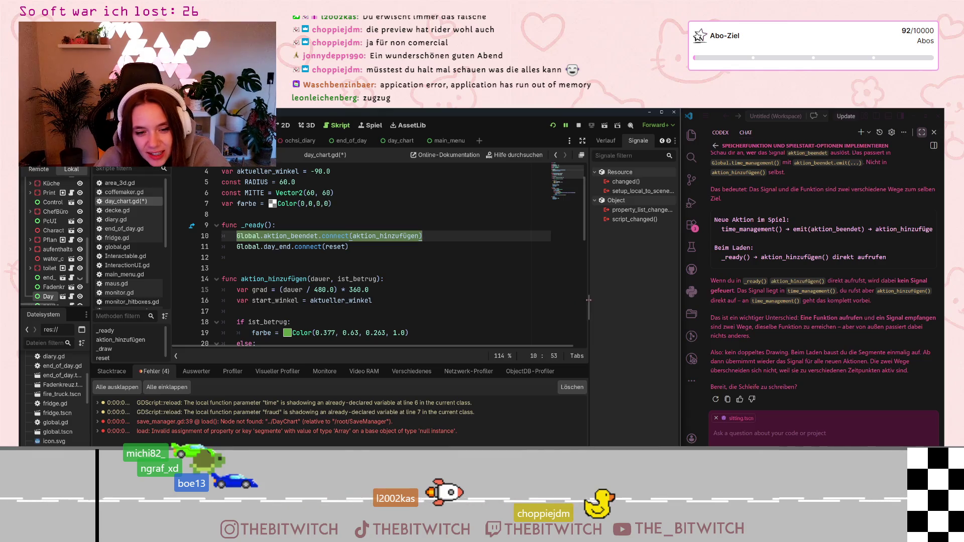
- Widen the VS Code chat window slightly, then give Godot's Signals list a little more room
left_click_drag(679, 289, 659, 298)
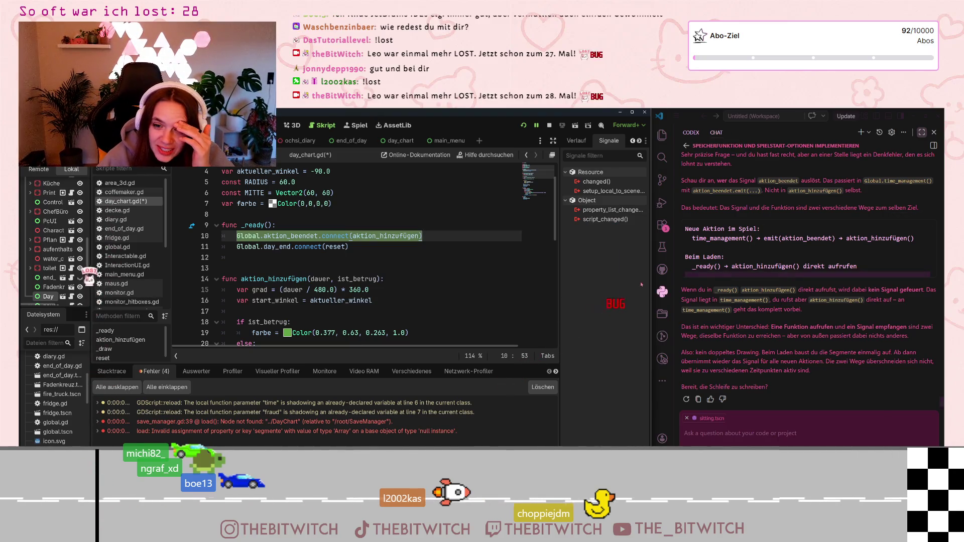
mouse_move(560, 277)
left_mouse_down()
mouse_move(549, 278)
mouse_move(560, 278)
left_mouse_up()
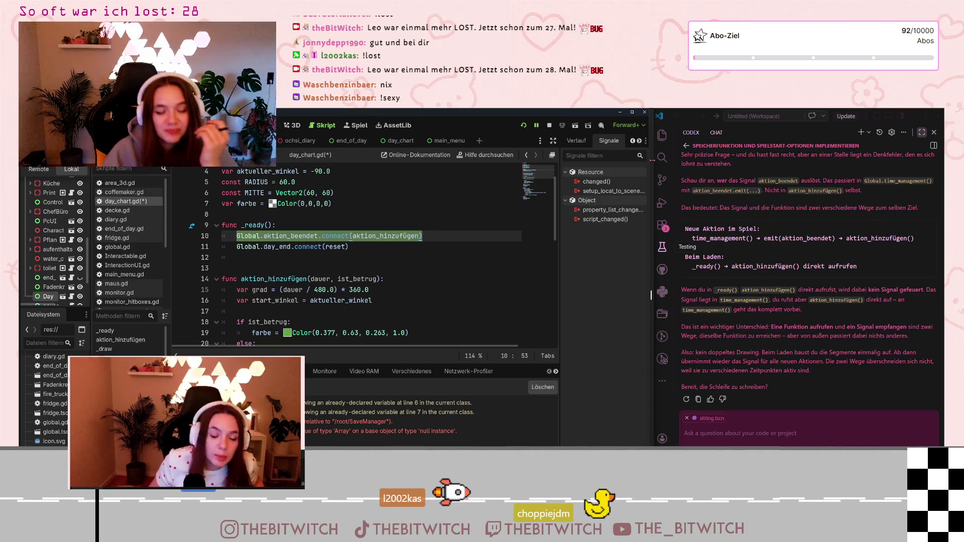
left_click(383, 255)
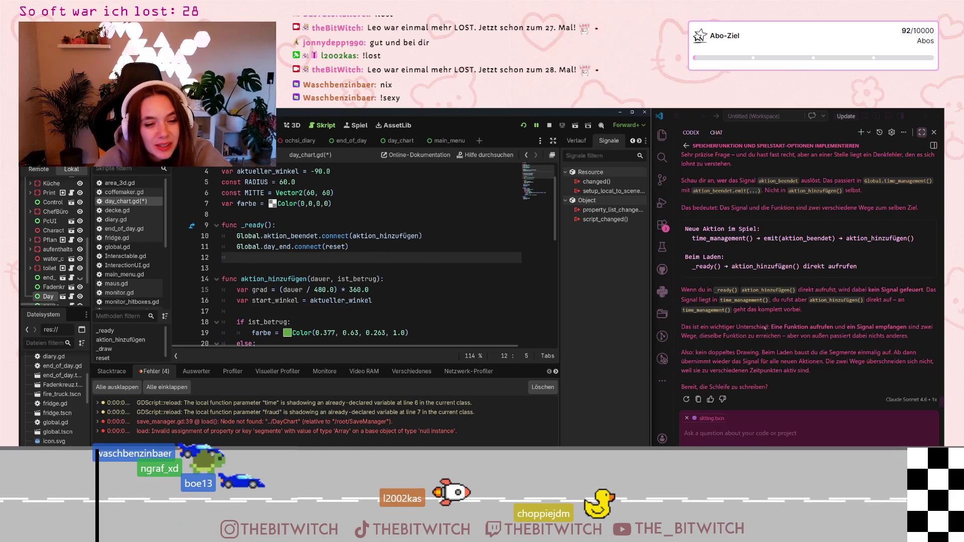
scroll(786, 231, "up", 2)
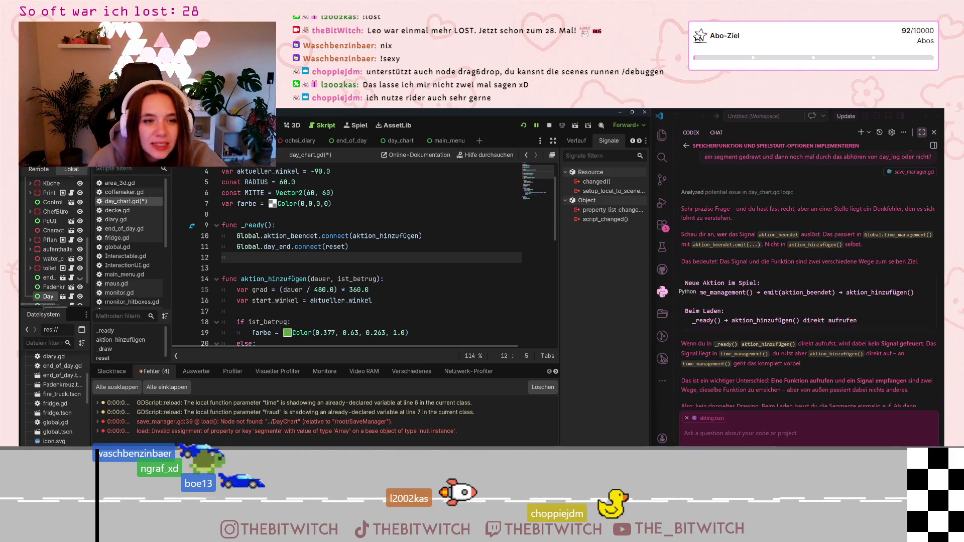
scroll(60, 251, "up", 2)
scroll(60, 251, "up", 3)
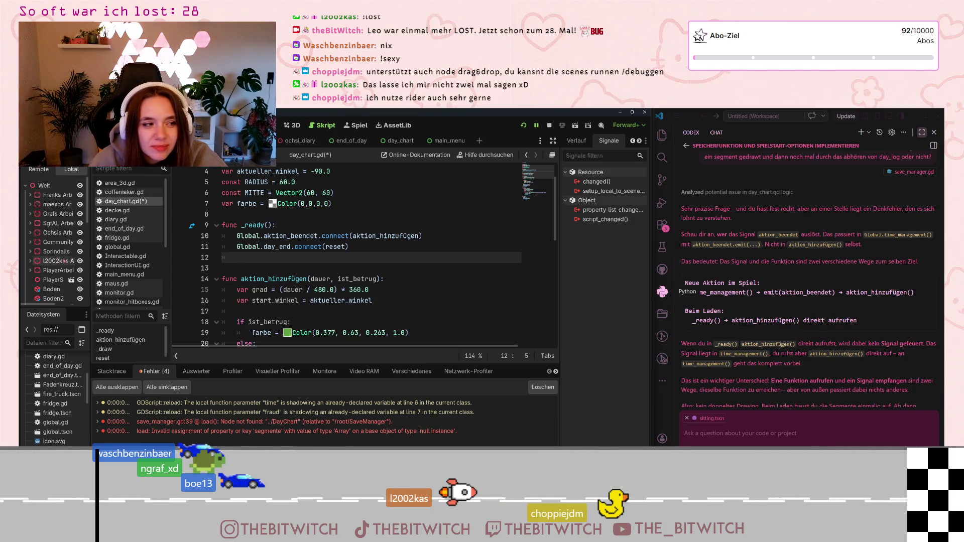
scroll(64, 251, "up", 3)
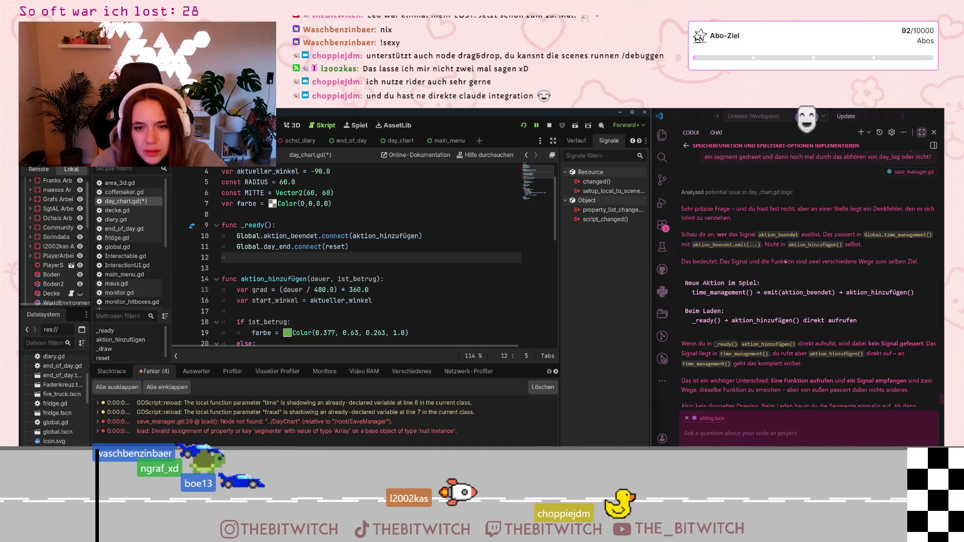
scroll(782, 261, "down", 1)
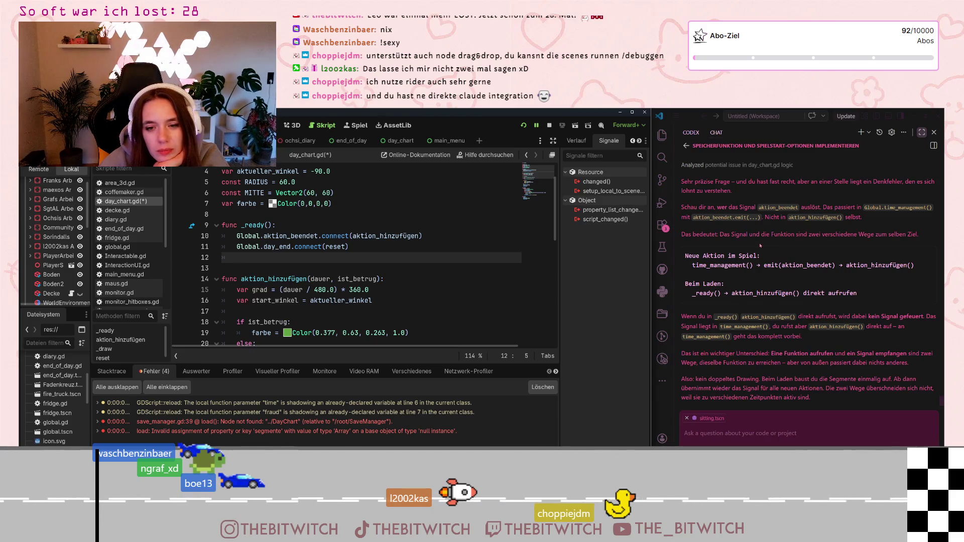
mouse_move(262, 236)
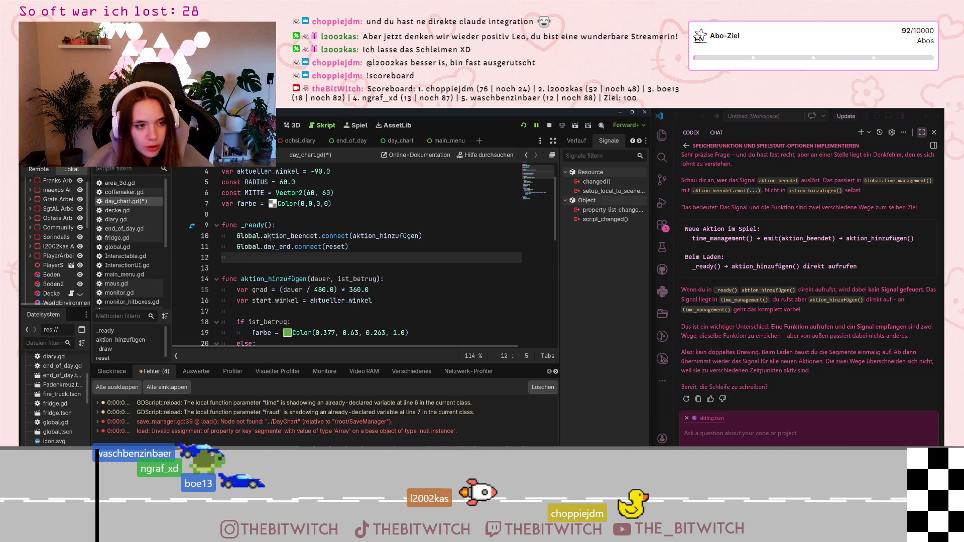
left_click_drag(264, 236, 325, 235)
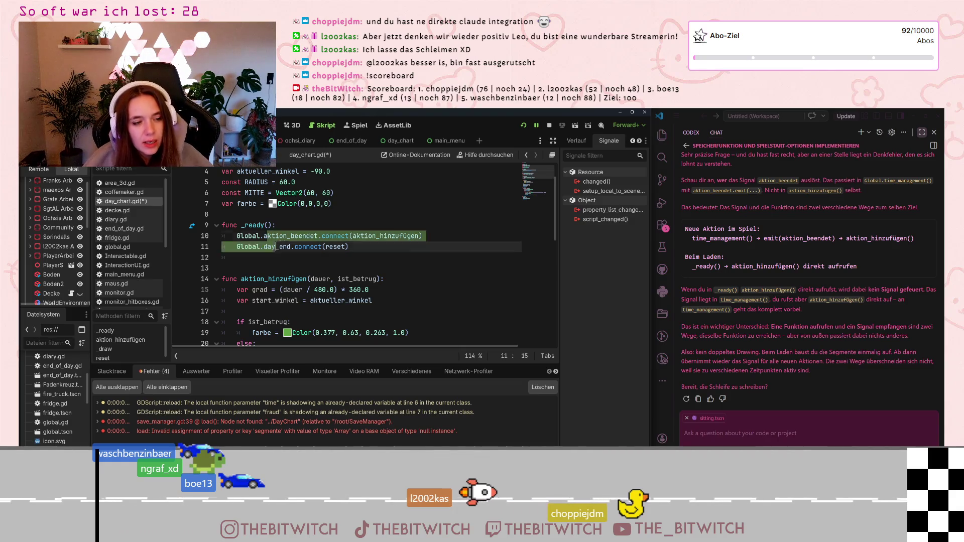
left_click(352, 236)
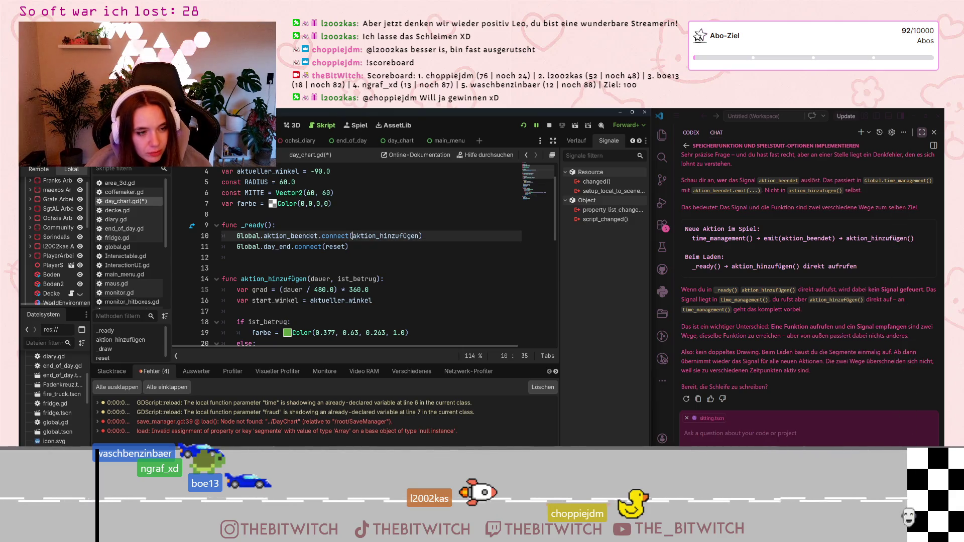
left_click(308, 258)
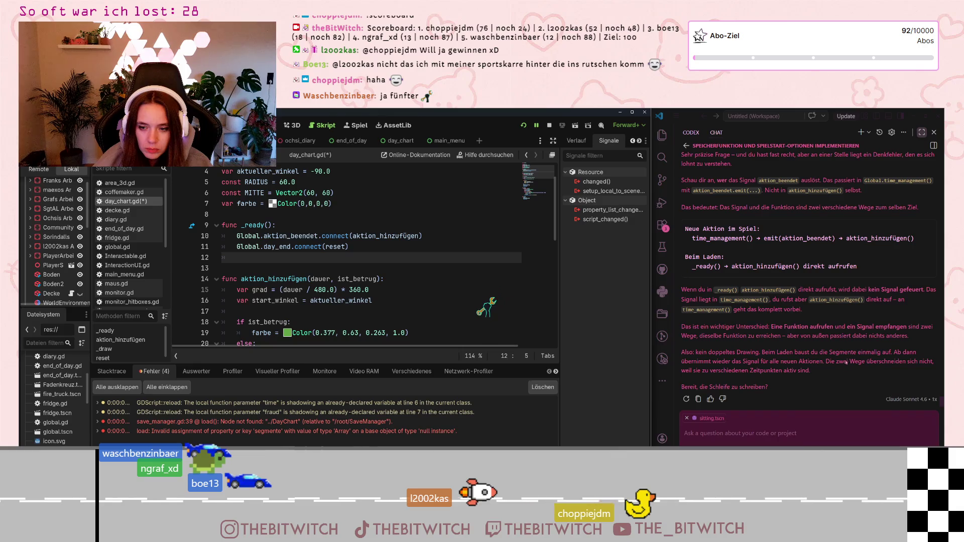
left_click_drag(761, 352, 875, 362)
left_click(875, 363)
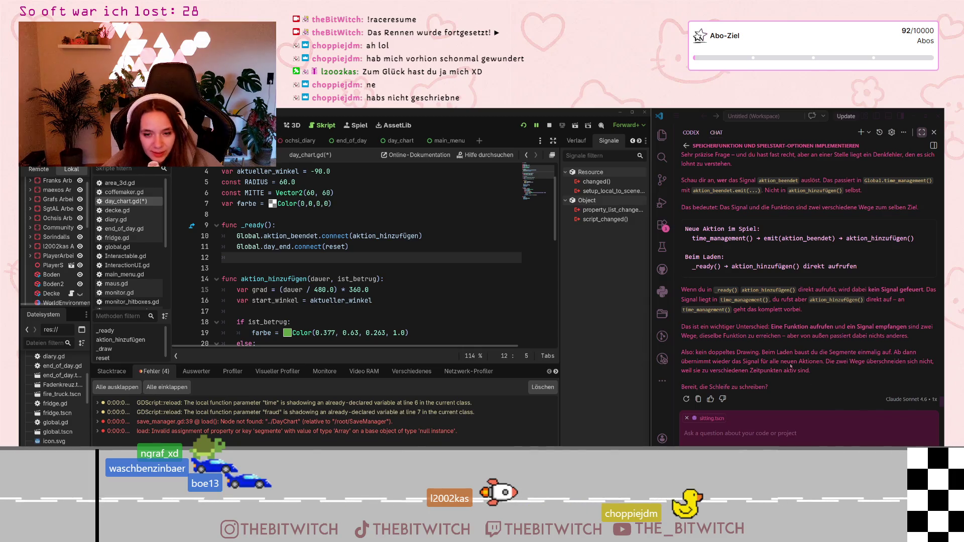
- Reply 'okay, ich checke, lets go' in the Codex chat and scroll through its day_log hints
left_click(746, 435)
type("okay, ich checke, ")
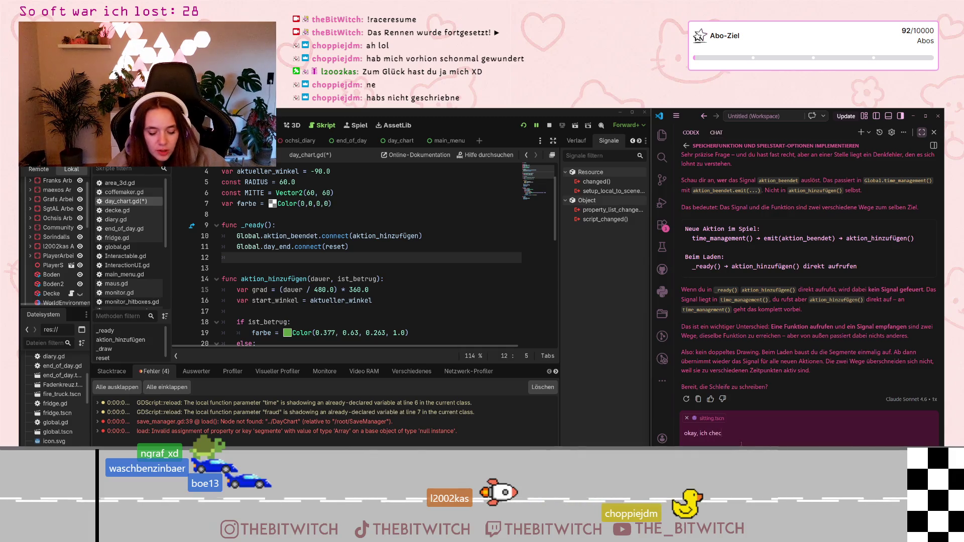
type("lets go")
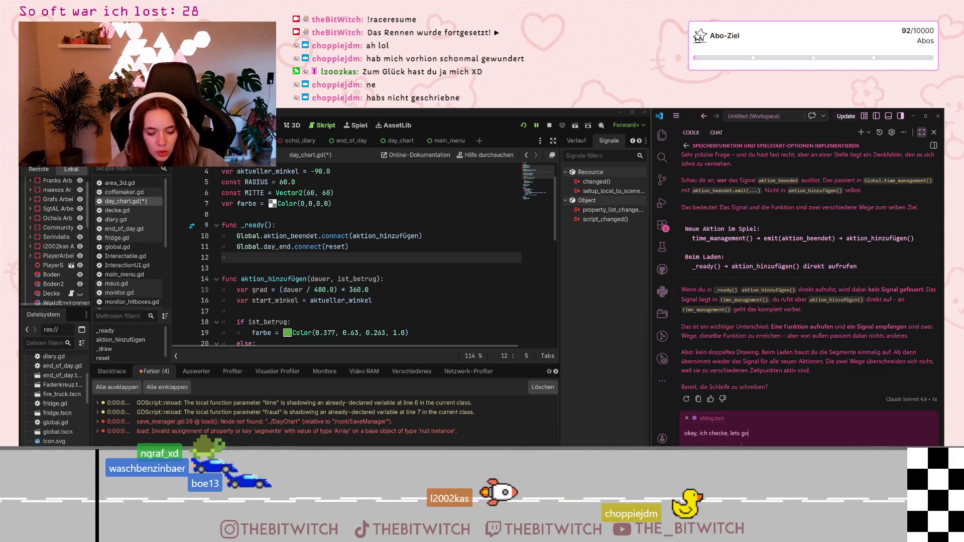
key("Return")
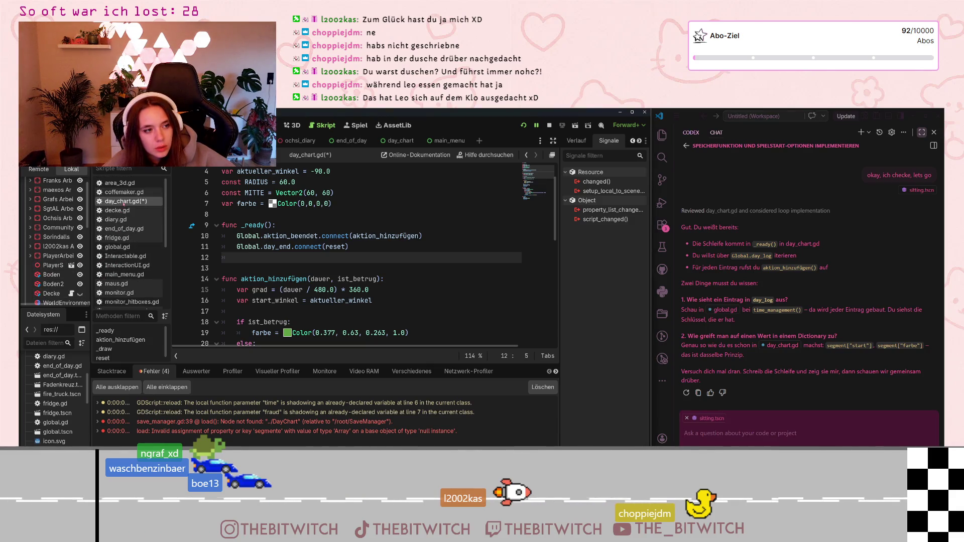
scroll(443, 275, "down", 3)
scroll(443, 275, "down", 6)
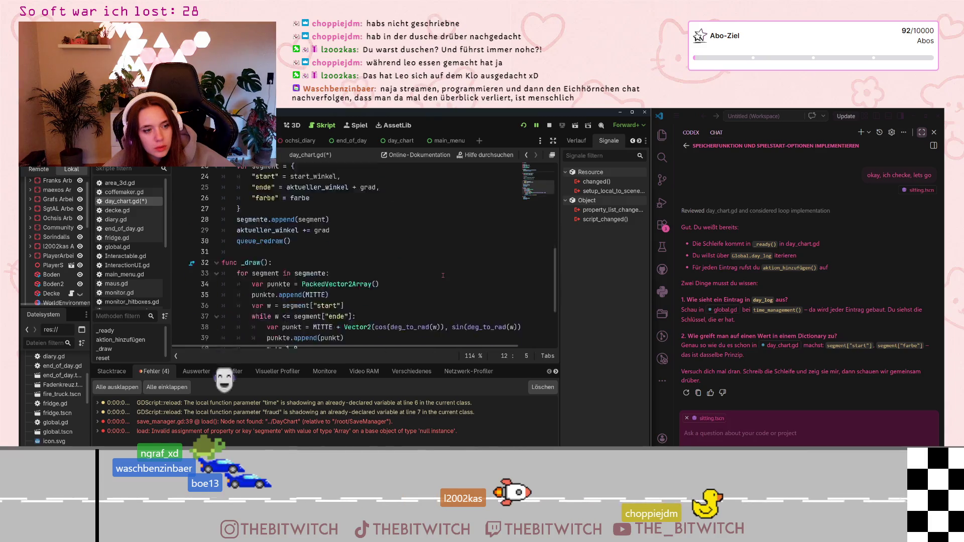
scroll(443, 275, "up", 2)
scroll(443, 276, "down", 2)
left_click(252, 237)
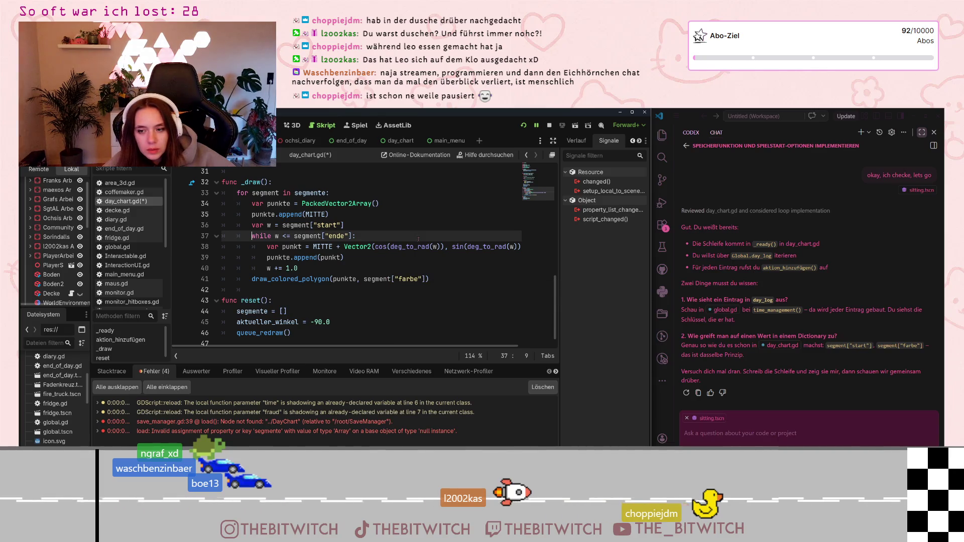
mouse_move(417, 245)
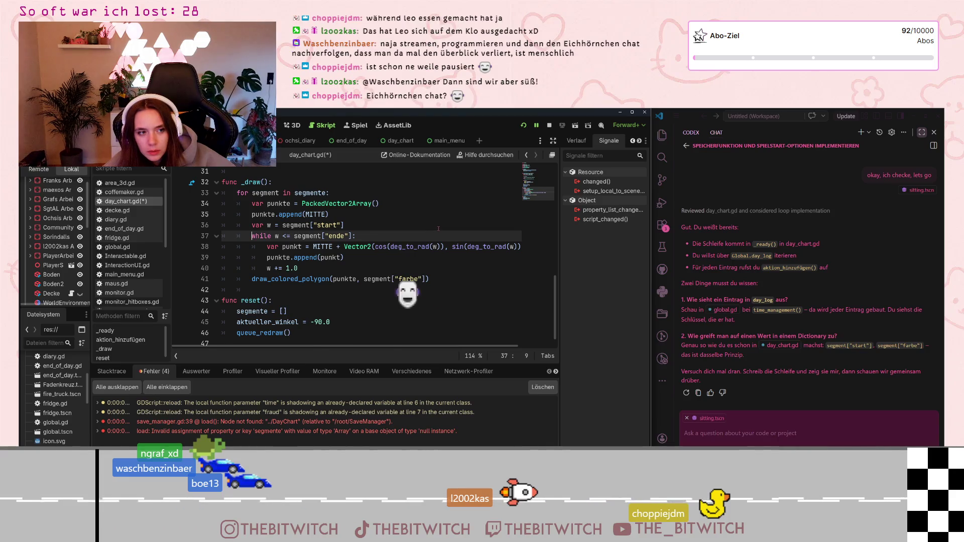
scroll(436, 229, "up", 1)
scroll(439, 229, "up", 2)
scroll(438, 229, "up", 1)
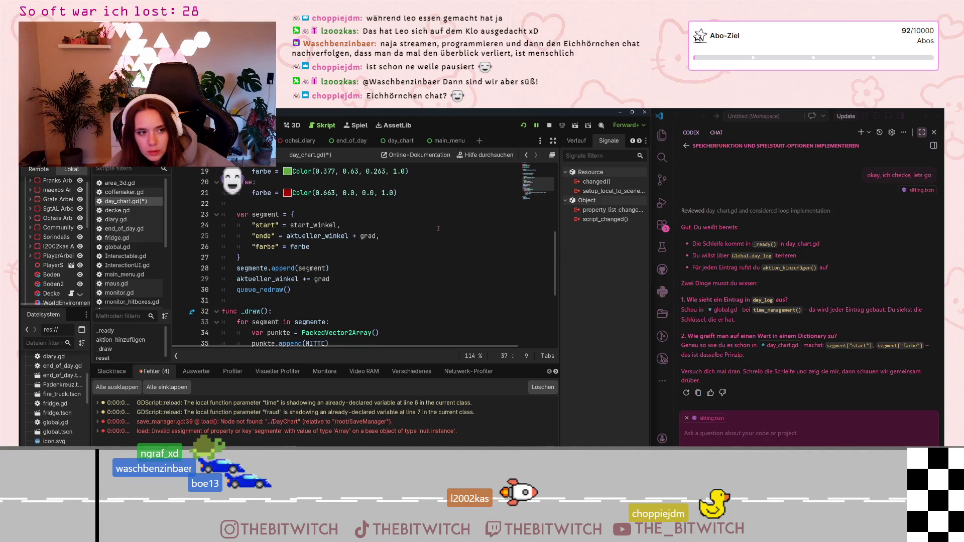
scroll(436, 232, "down", 3)
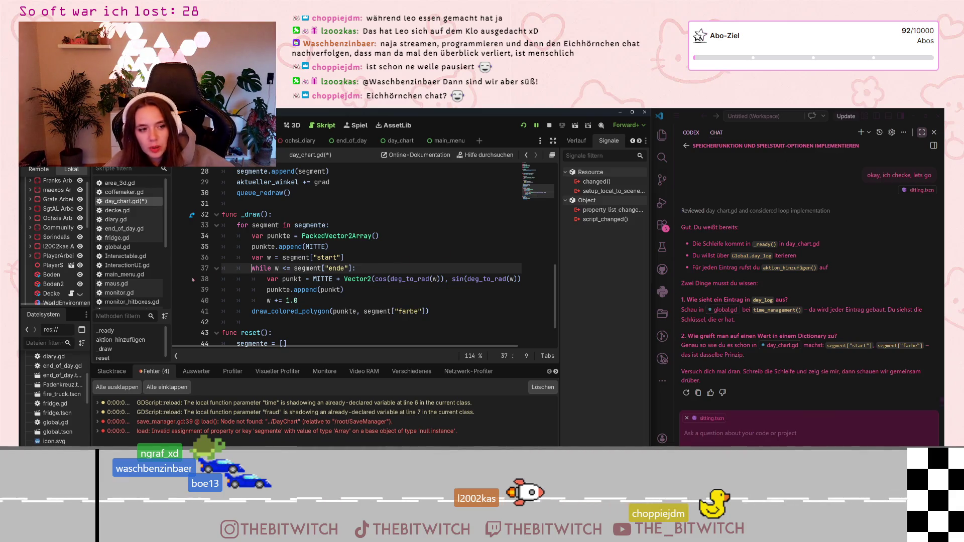
key("shift+End")
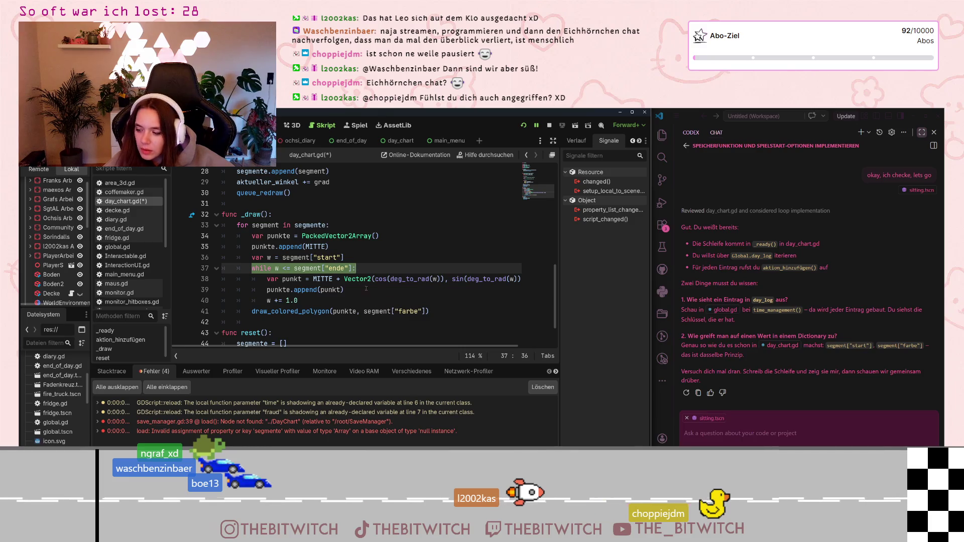